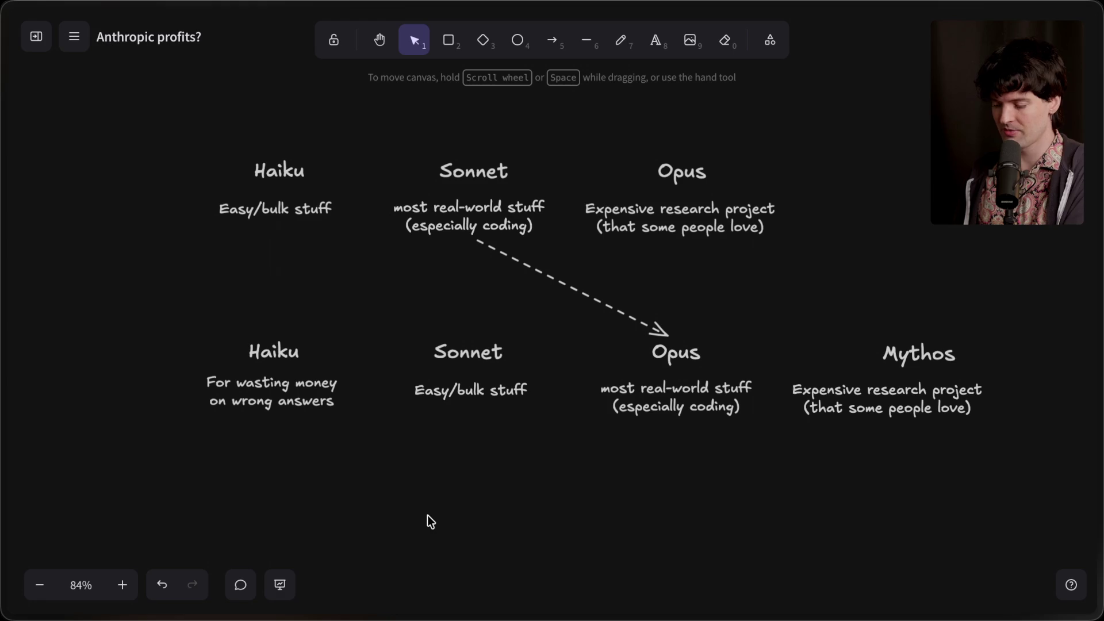
Nudge the bottom Haiku heading and its description slightly down.
{"action": "left_click_drag", "start_coordinate": [360, 308], "coordinate": [133, 473]}
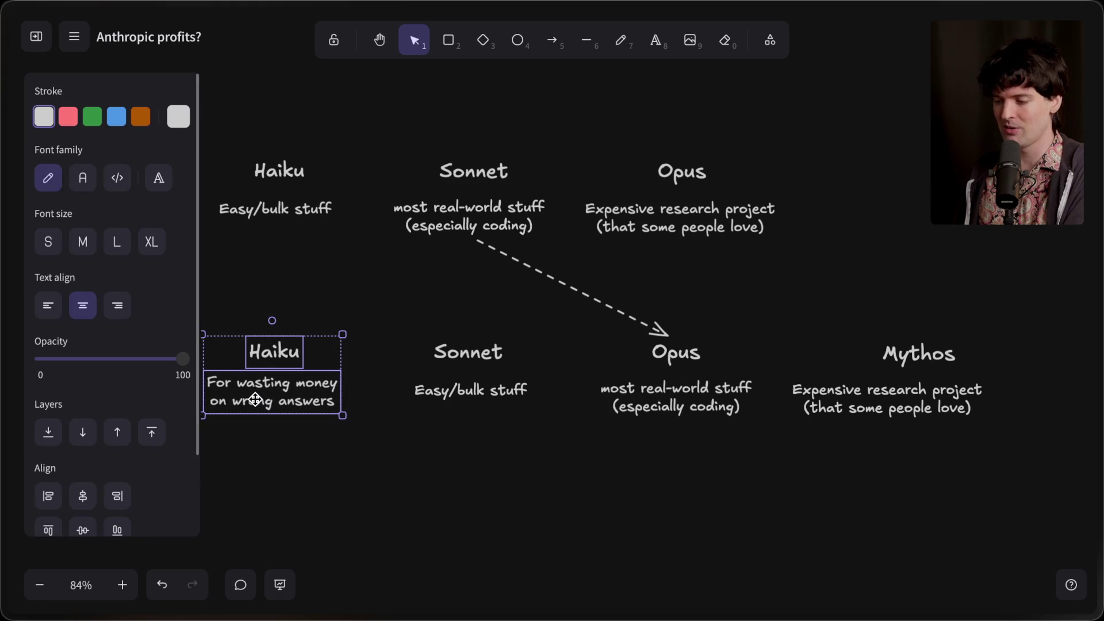
{"action": "left_click_drag", "start_coordinate": [261, 399], "coordinate": [261, 401]}
{"action": "left_click", "coordinate": [299, 455]}
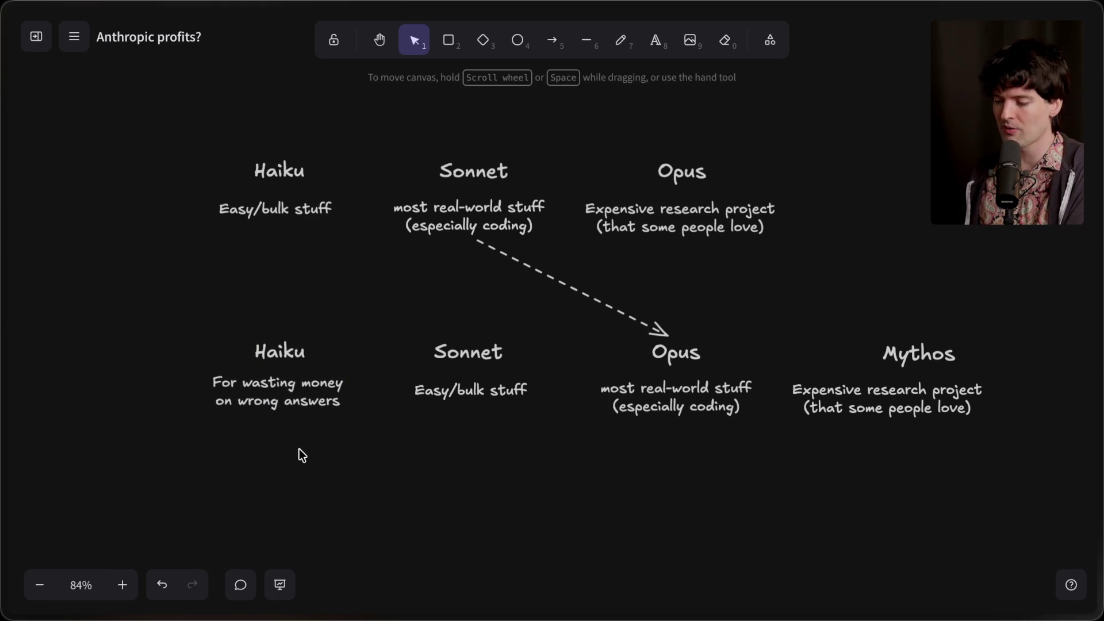
{"action": "left_click_drag", "start_coordinate": [361, 321], "coordinate": [197, 443]}
{"action": "left_click", "coordinate": [330, 440]}
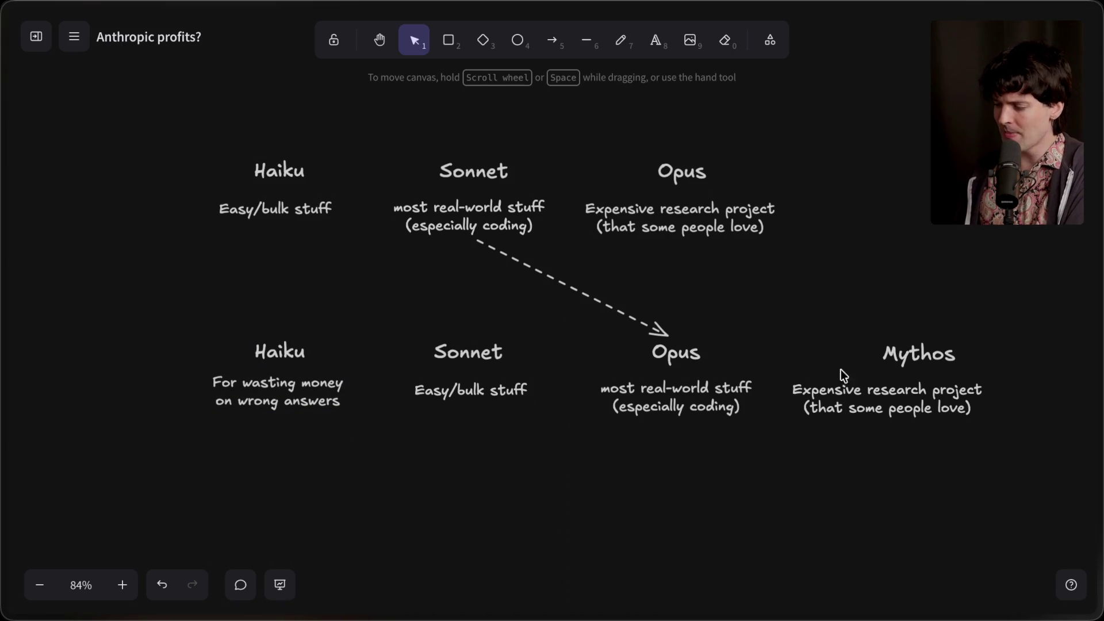
Add a new last line '(but you can't use it)' to the Mythos description.
{"action": "scroll", "coordinate": [666, 483], "scroll_direction": "right", "scroll_amount": 5}
{"action": "left_click_drag", "start_coordinate": [751, 398], "coordinate": [774, 398]}
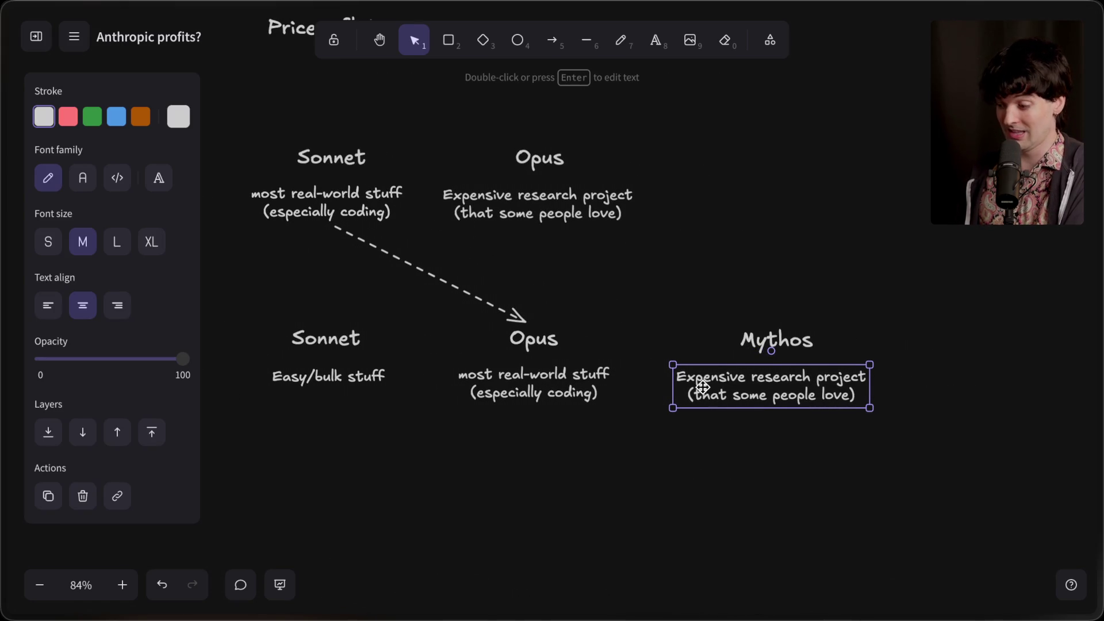
{"action": "double_click", "coordinate": [856, 391]}
{"action": "left_click", "coordinate": [856, 396]}
{"action": "key", "text": "Return"}
{"action": "type", "text": "(bu"}
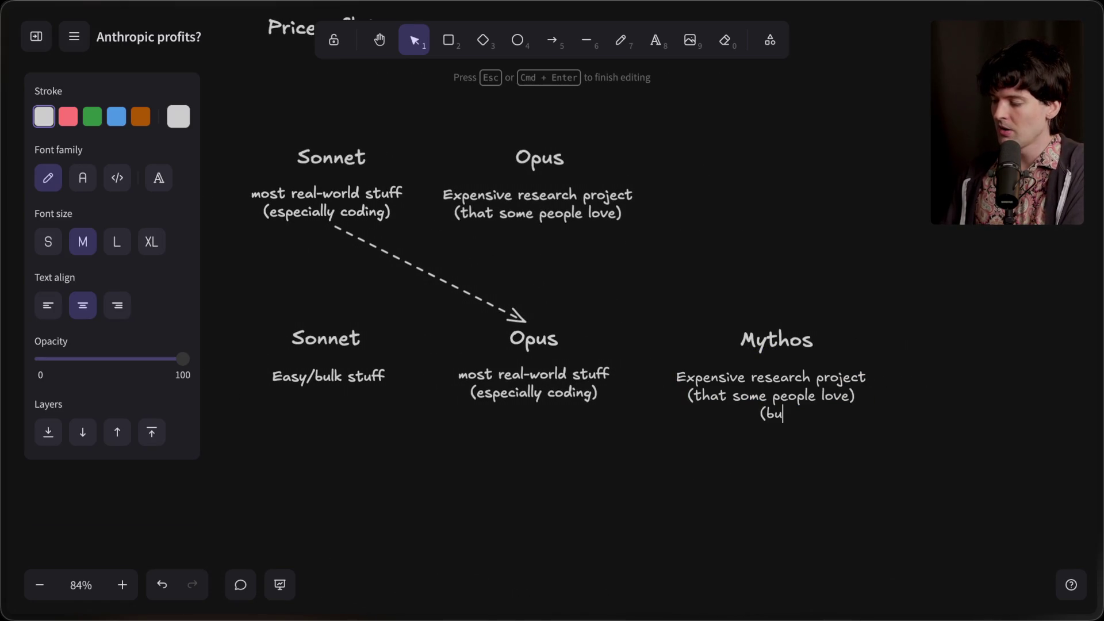
{"action": "type", "text": "t you can't use it)"}
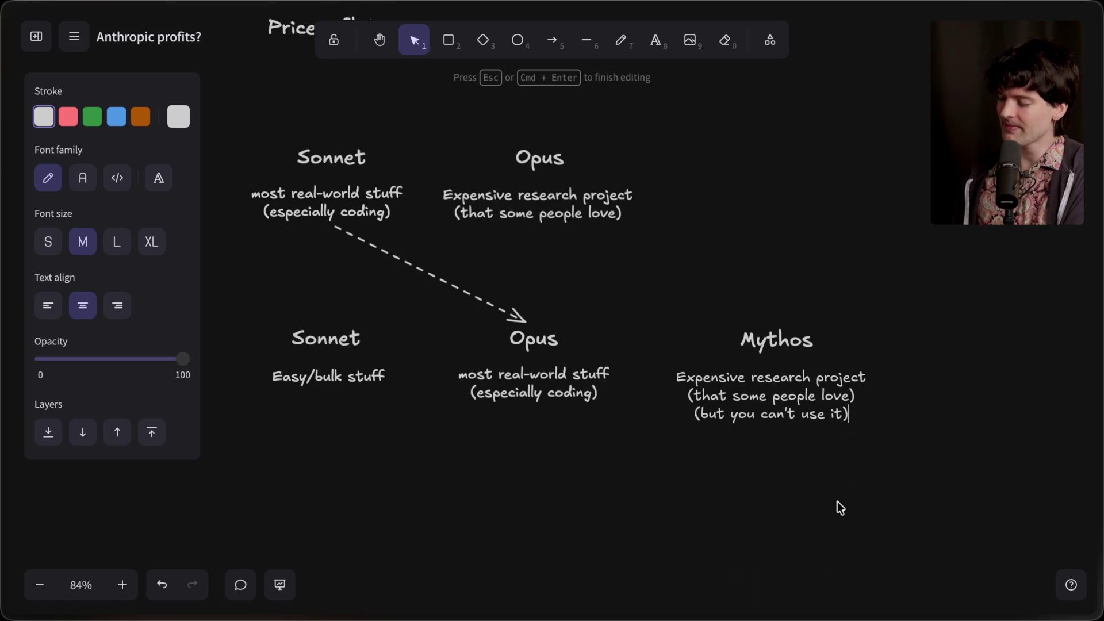
{"action": "left_click", "coordinate": [839, 506]}
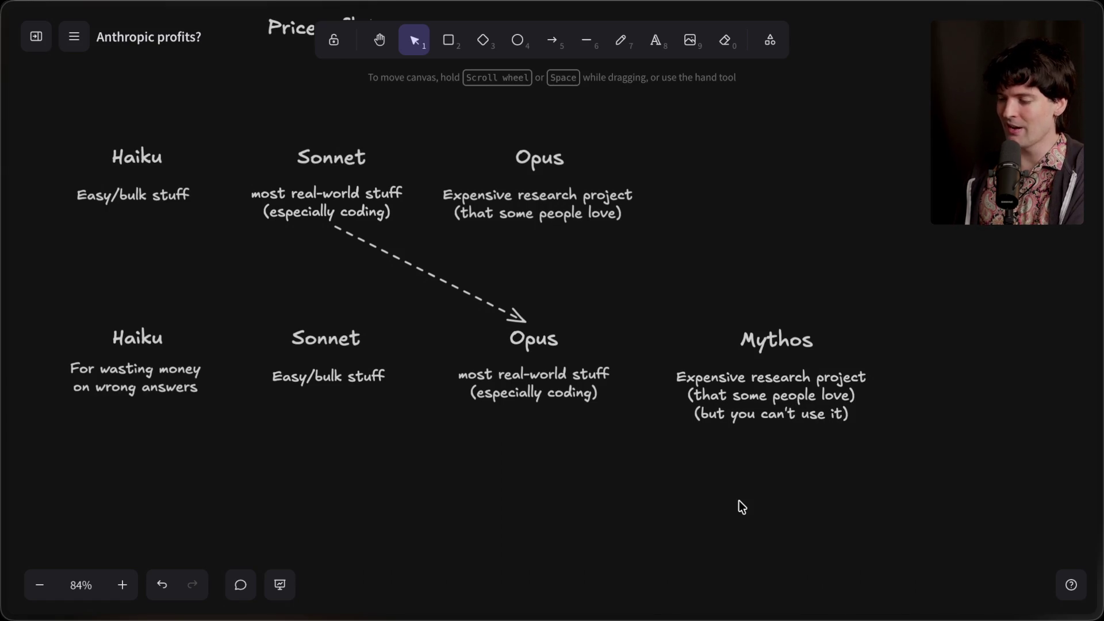
{"action": "left_click", "coordinate": [774, 339]}
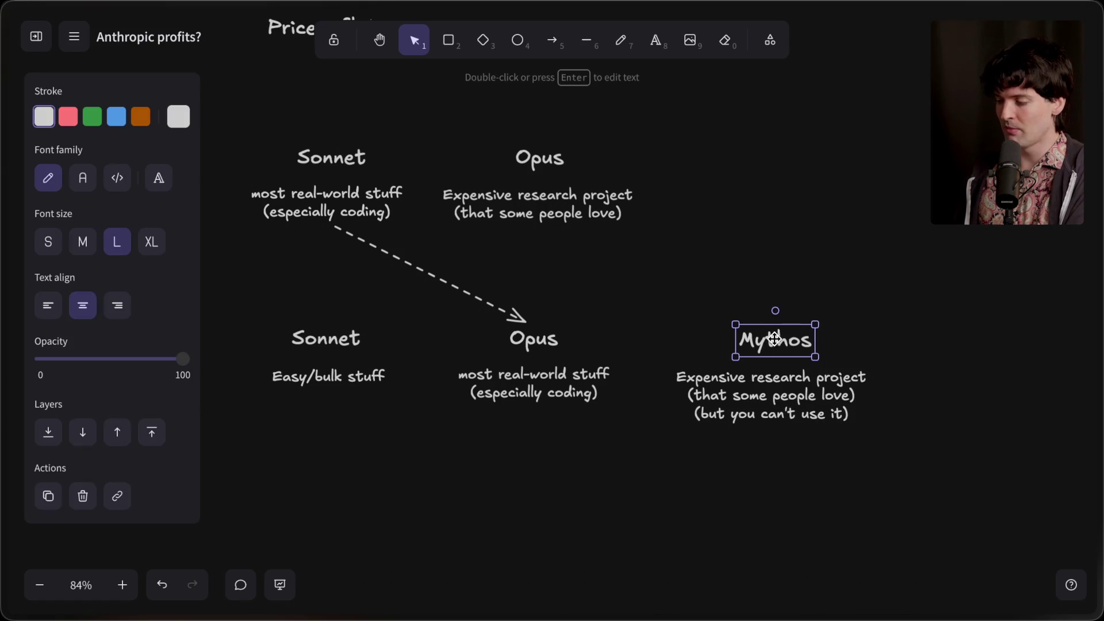
{"action": "left_click_drag", "start_coordinate": [912, 282], "coordinate": [622, 501]}
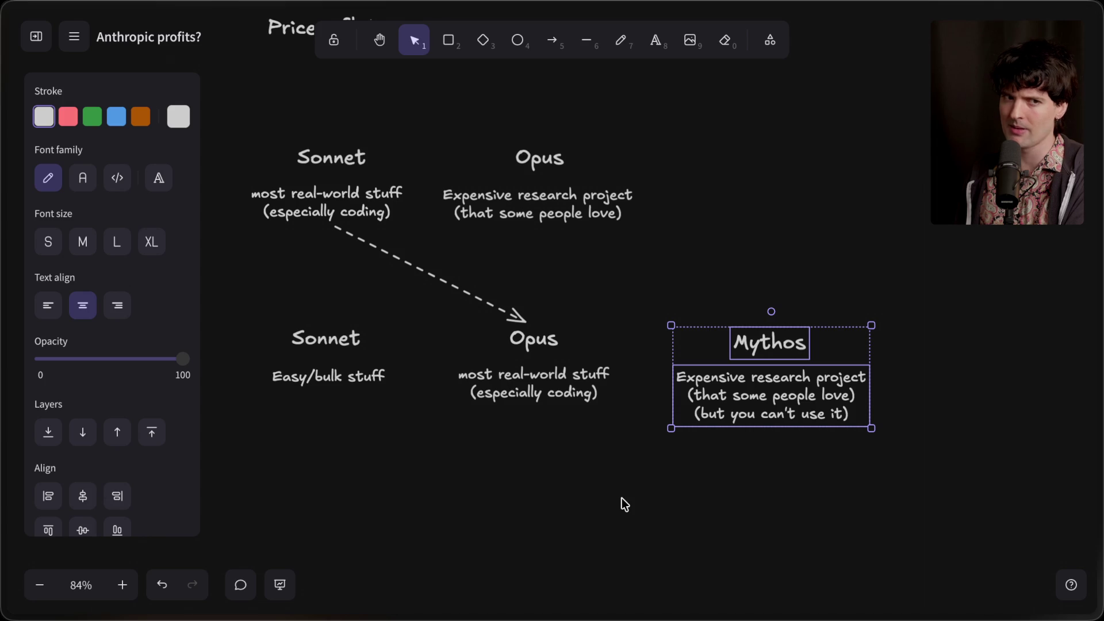
{"action": "left_click", "coordinate": [622, 499]}
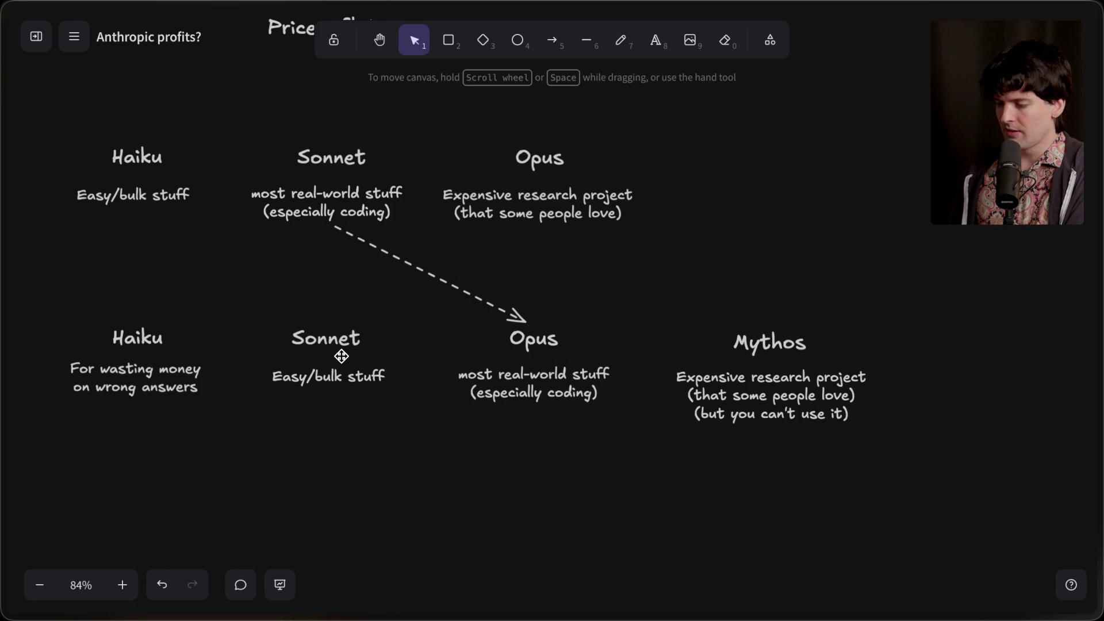
Scroll the canvas to show blank space below the bottom row of model notes.
{"action": "scroll", "coordinate": [341, 356], "scroll_direction": "left", "scroll_amount": 2}
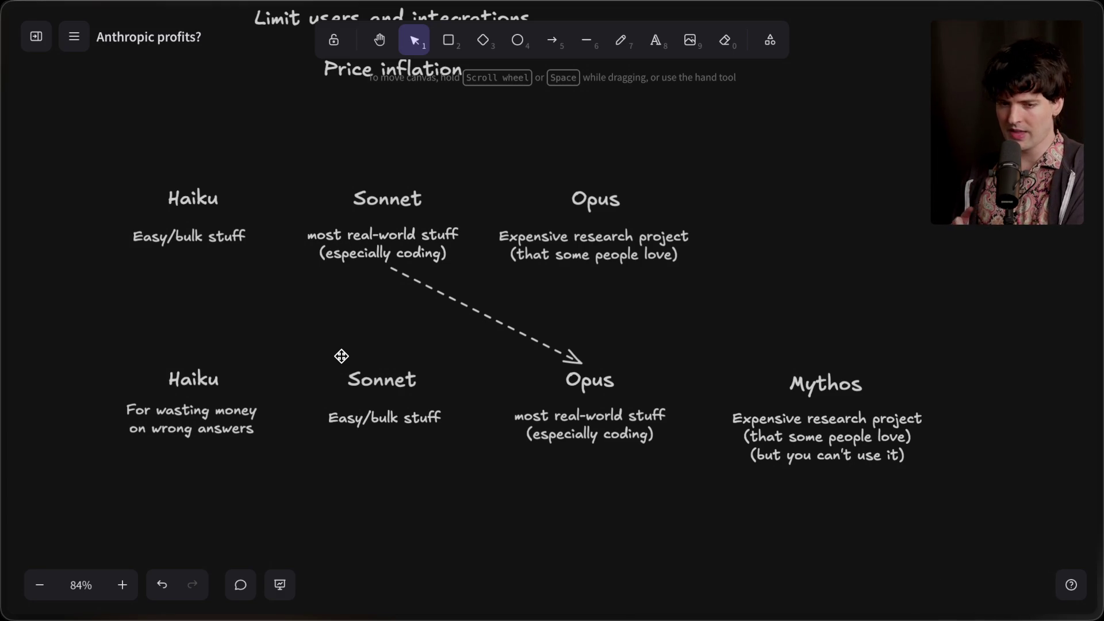
{"action": "scroll", "coordinate": [341, 356], "scroll_direction": "down", "scroll_amount": 10}
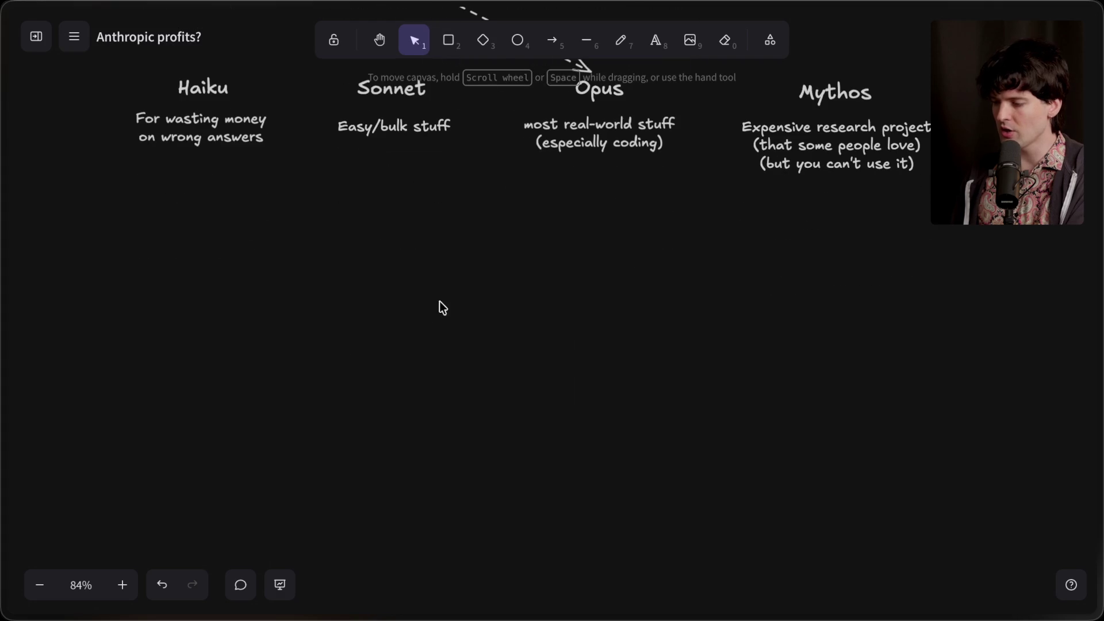
Write 'Tokenization.' as new text in the empty space at font size XL.
{"action": "double_click", "coordinate": [452, 296]}
{"action": "left_click", "coordinate": [117, 241]}
{"action": "type", "text": "Token"}
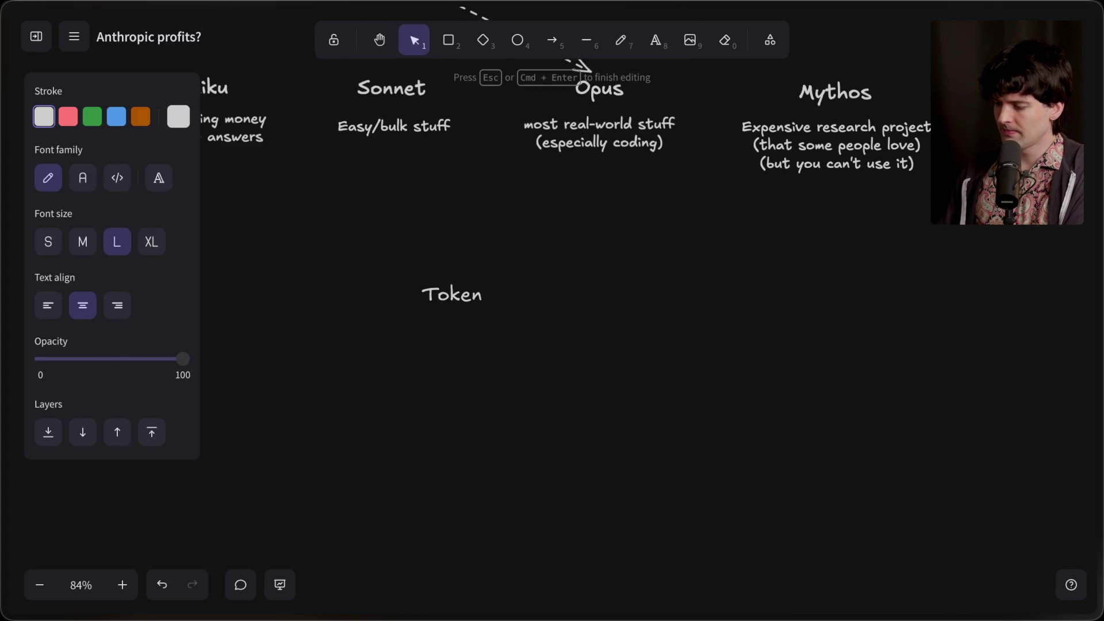
{"action": "key", "text": "ctrl+a"}
{"action": "type", "text": "Tokenization."}
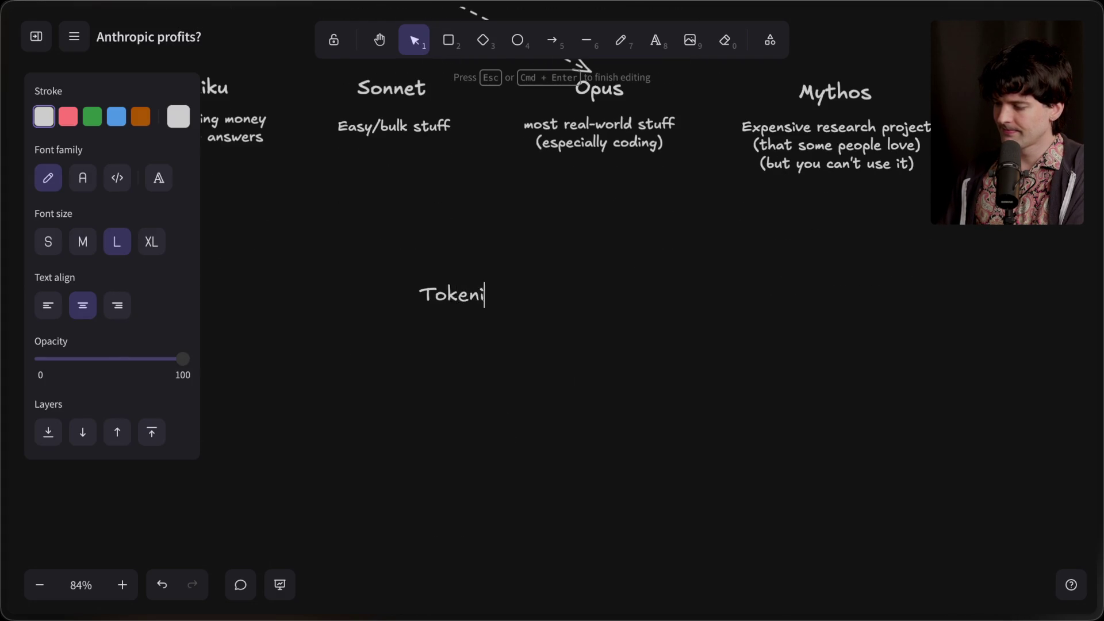
{"action": "left_click", "coordinate": [151, 242]}
{"action": "left_click", "coordinate": [377, 251]}
Shift the Tokenization. heading slightly to the left.
{"action": "left_click", "coordinate": [426, 301]}
{"action": "left_click_drag", "start_coordinate": [427, 301], "coordinate": [399, 304]}
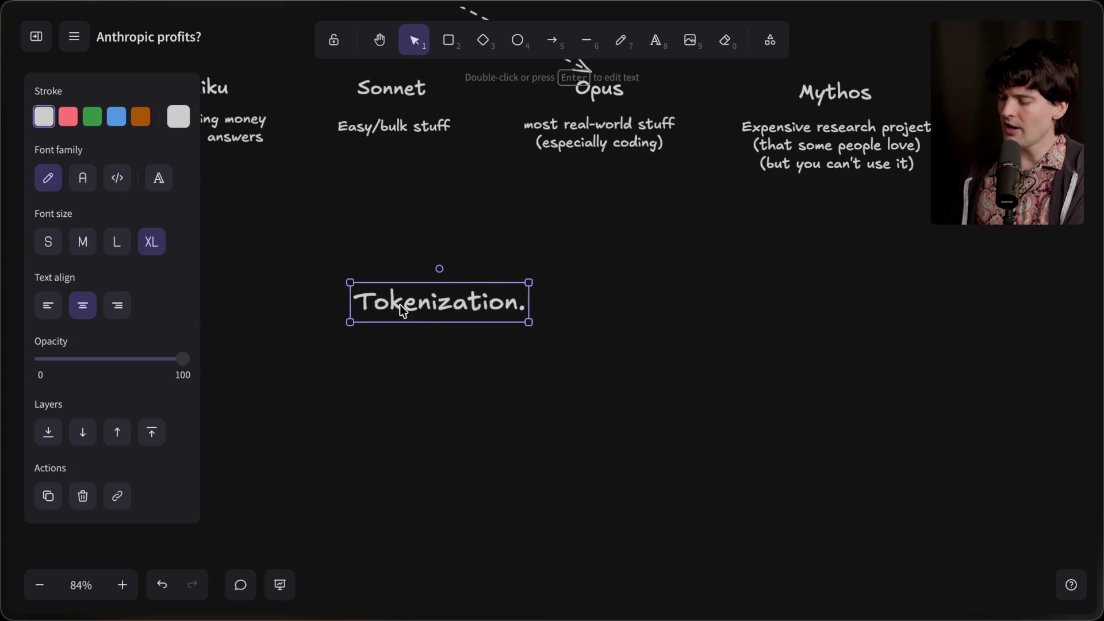
{"action": "left_click", "coordinate": [370, 444]}
{"action": "scroll", "coordinate": [370, 444], "scroll_direction": "down", "scroll_amount": 3}
{"action": "scroll", "coordinate": [370, 444], "scroll_direction": "left", "scroll_amount": 2}
{"action": "scroll", "coordinate": [379, 438], "scroll_direction": "down", "scroll_amount": 1}
{"action": "scroll", "coordinate": [380, 438], "scroll_direction": "left", "scroll_amount": 1}
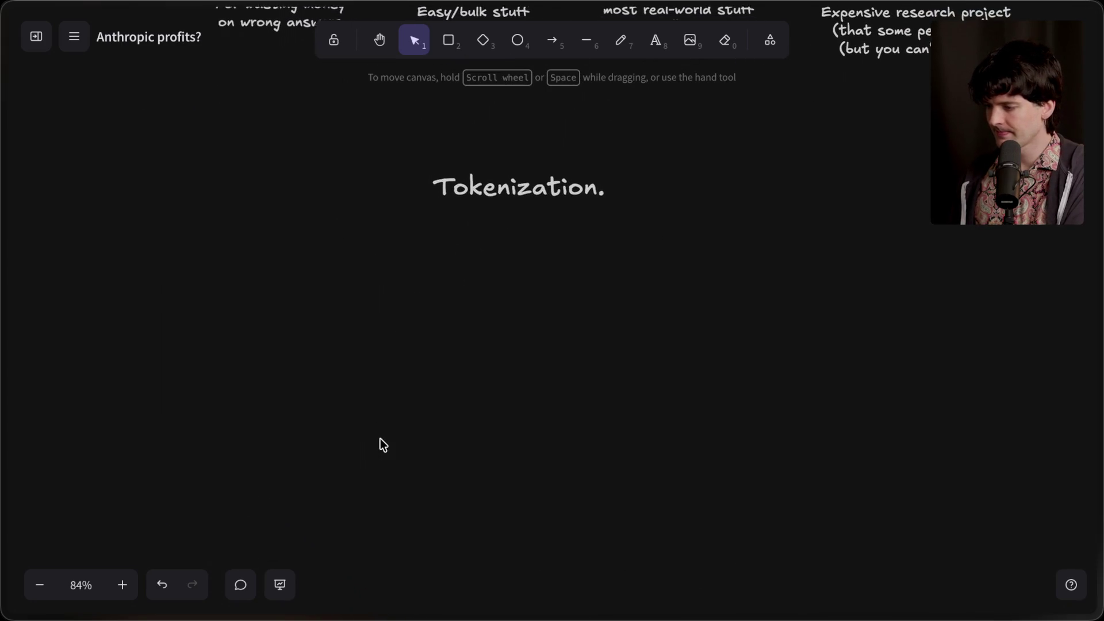
{"action": "scroll", "coordinate": [380, 438], "scroll_direction": "up", "scroll_amount": 1}
{"action": "scroll", "coordinate": [380, 438], "scroll_direction": "right", "scroll_amount": 1}
{"action": "scroll", "coordinate": [380, 438], "scroll_direction": "left", "scroll_amount": 1}
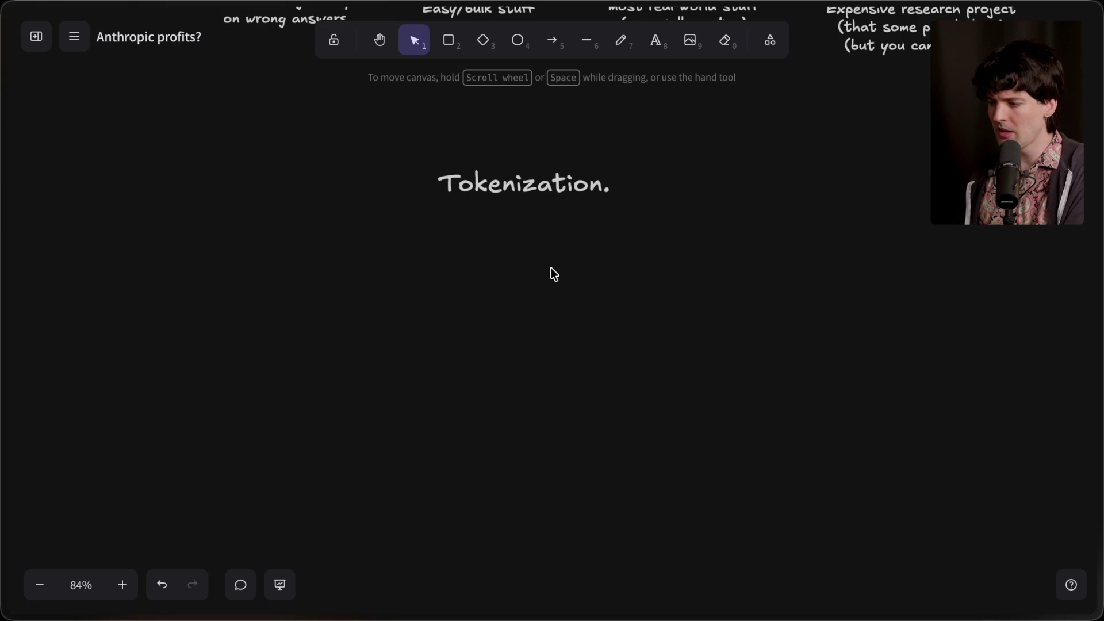
Write 'Wrong answers cost more / than right ones.' on two lines and nudge it into place.
{"action": "double_click", "coordinate": [516, 247]}
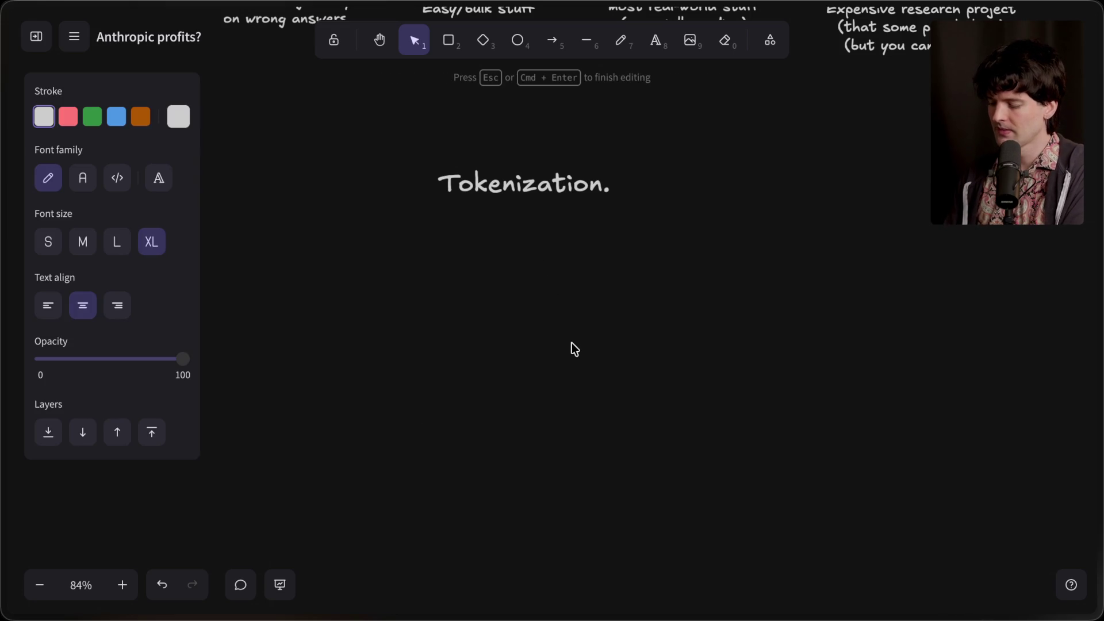
{"action": "type", "text": "Wrong answers "}
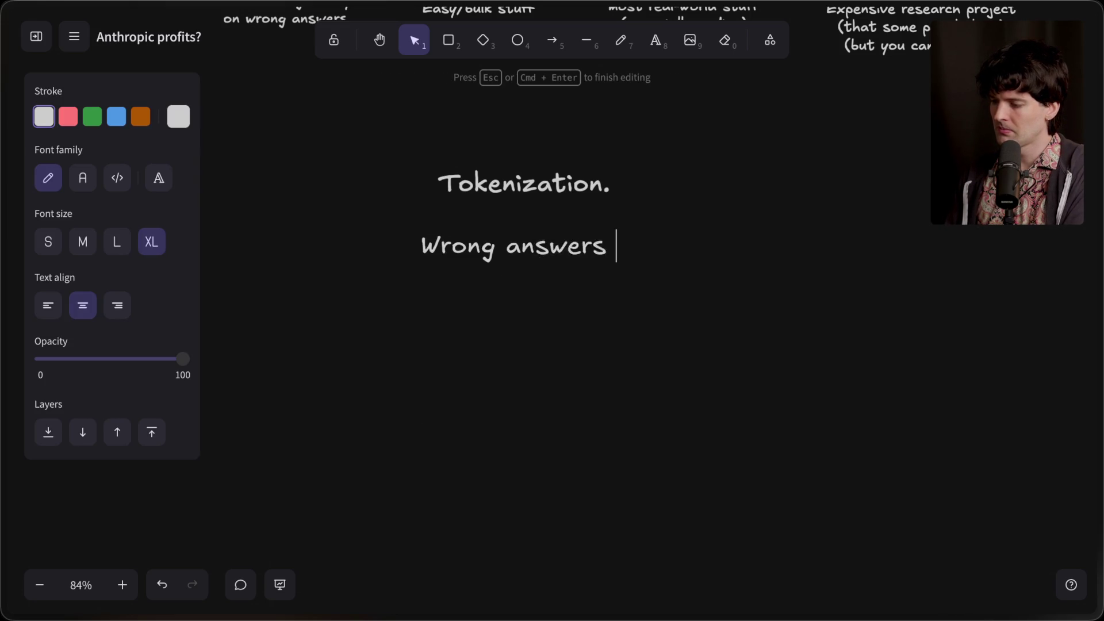
{"action": "type", "text": "cost more"}
{"action": "key", "text": "Return"}
{"action": "type", "text": "than r"}
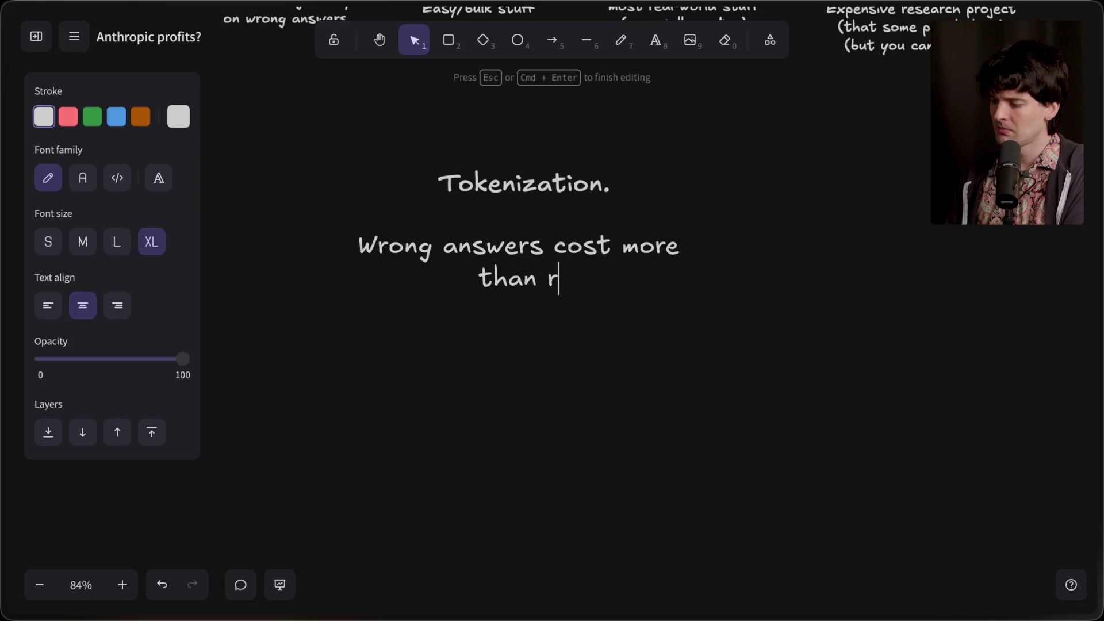
{"action": "type", "text": "ight ones."}
{"action": "left_click", "coordinate": [563, 467]}
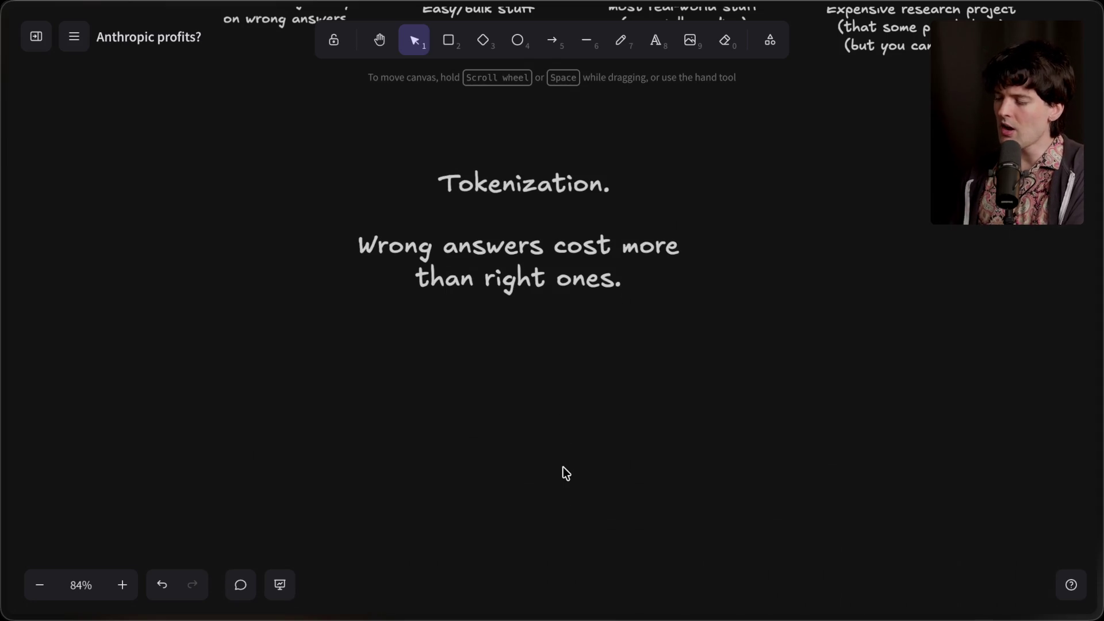
{"action": "left_click_drag", "start_coordinate": [506, 282], "coordinate": [520, 288]}
{"action": "left_click", "coordinate": [525, 364]}
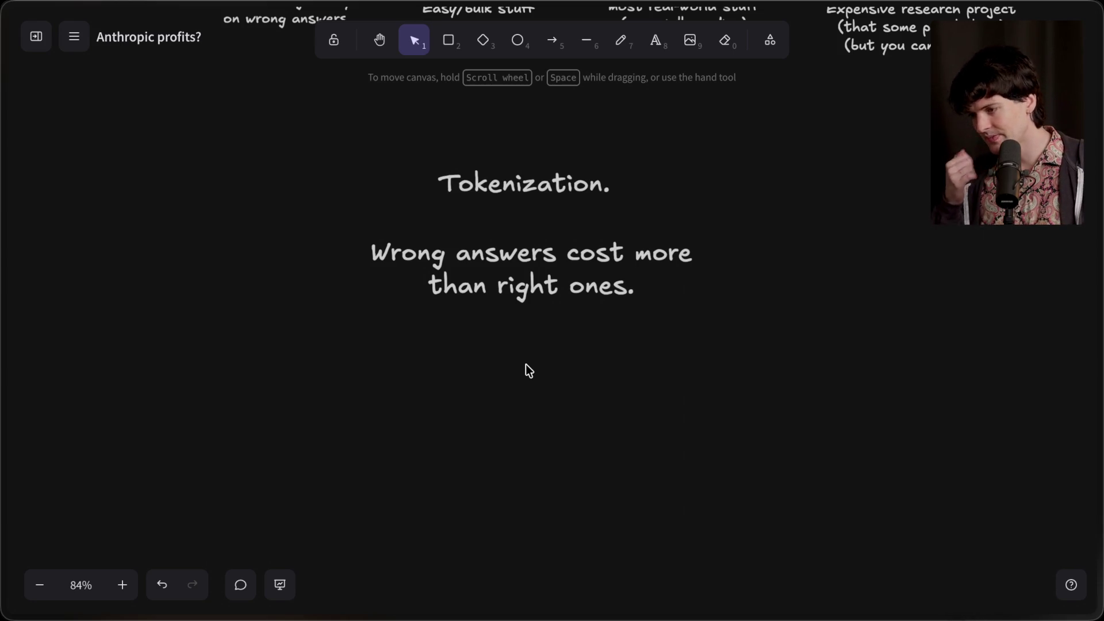
Open the Artificial Analysis site in a new tab.
{"action": "mouse_move", "coordinate": [1053, 301]}
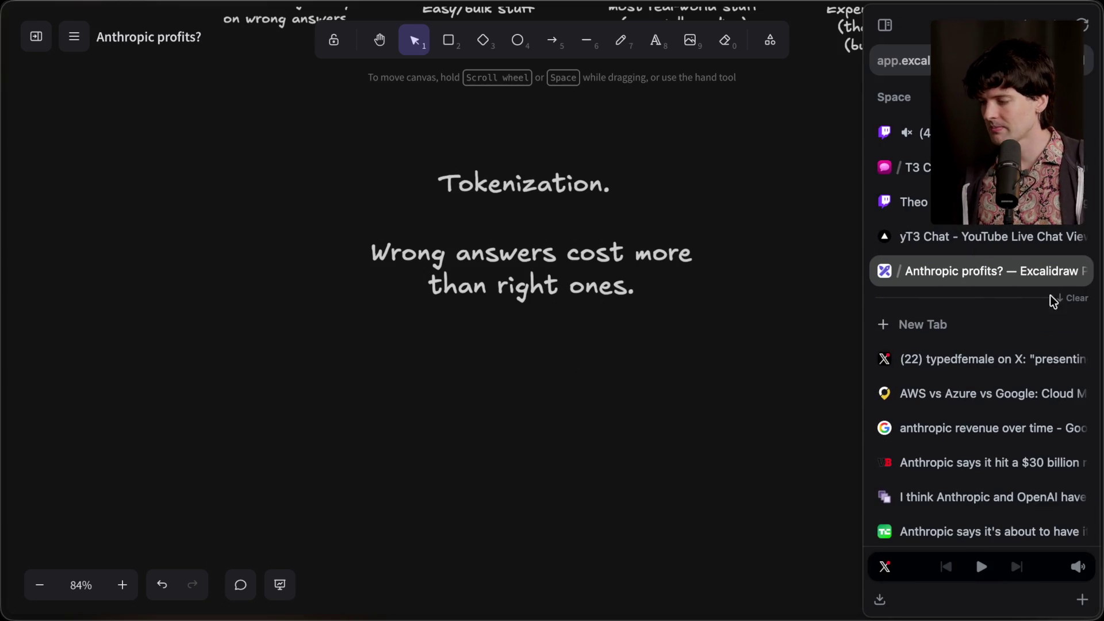
{"action": "left_click", "coordinate": [985, 324]}
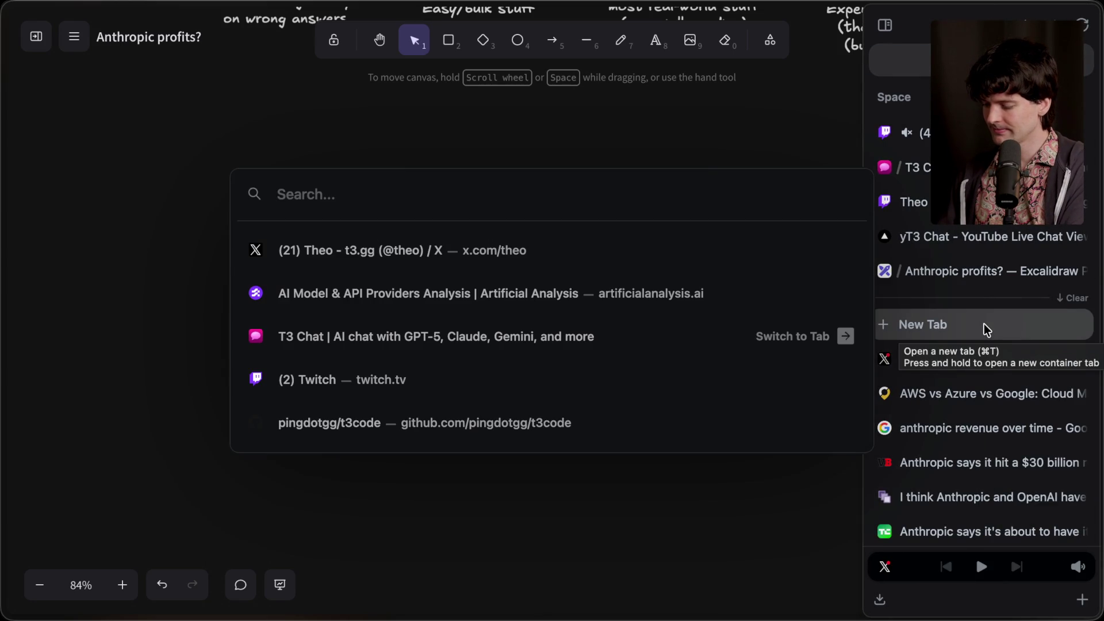
{"action": "type", "text": "artificialanalysis.ai/"}
{"action": "key", "text": "Return"}
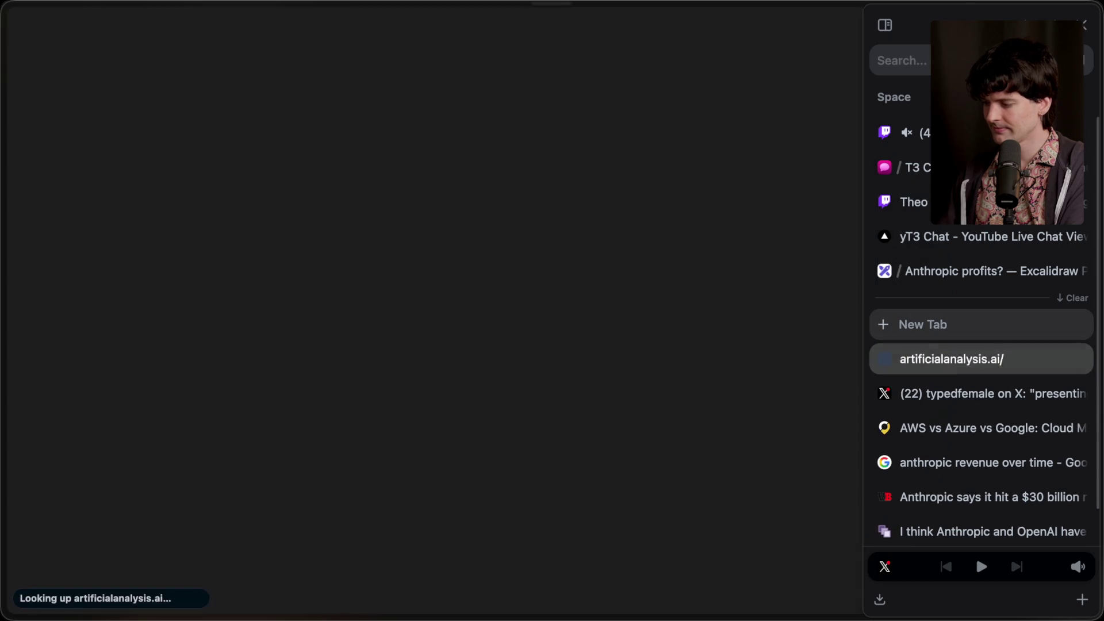
Open the DeepSWE site in another new tab and go to its blog article.
{"action": "key", "text": "super+t"}
{"action": "type", "text": "deepswe.datacurve.ai/"}
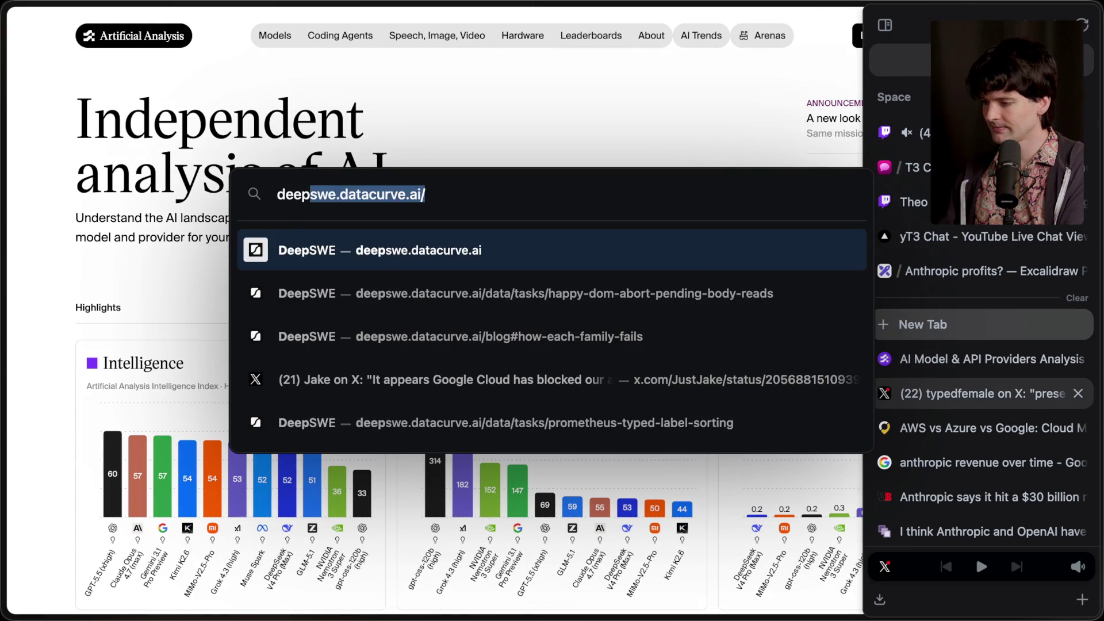
{"action": "key", "text": "Return"}
{"action": "left_click", "coordinate": [503, 576]}
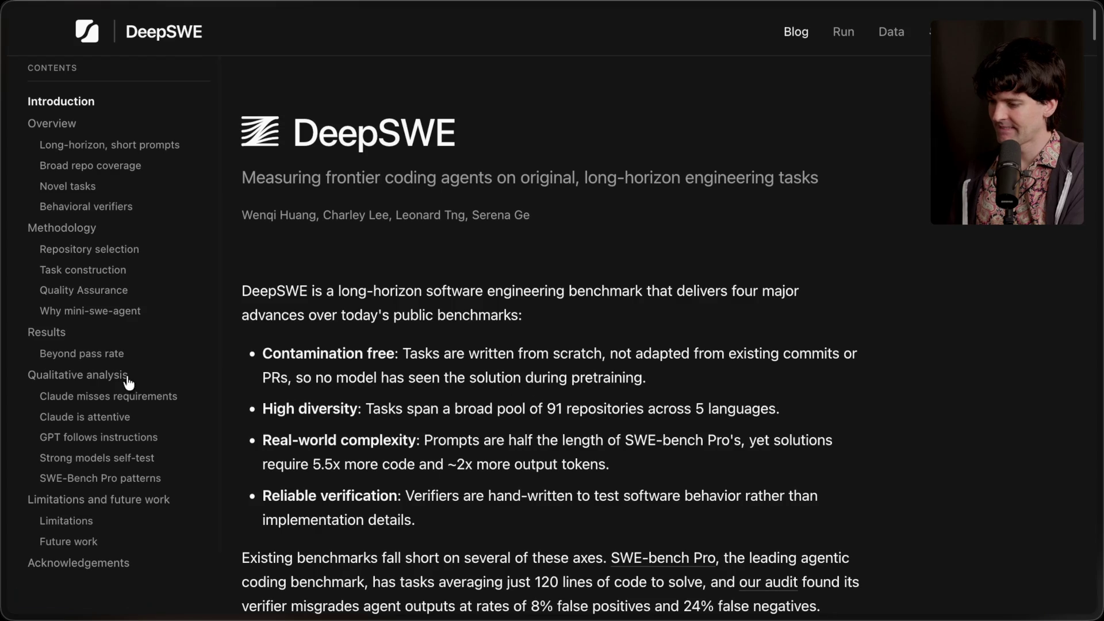
In the article's Results, read each model's score vs. output tokens, then reach the wall-clock chart.
{"action": "left_click", "coordinate": [35, 332]}
{"action": "scroll", "coordinate": [368, 368], "scroll_direction": "down", "scroll_amount": 15}
{"action": "scroll", "coordinate": [362, 373], "scroll_direction": "up", "scroll_amount": 5}
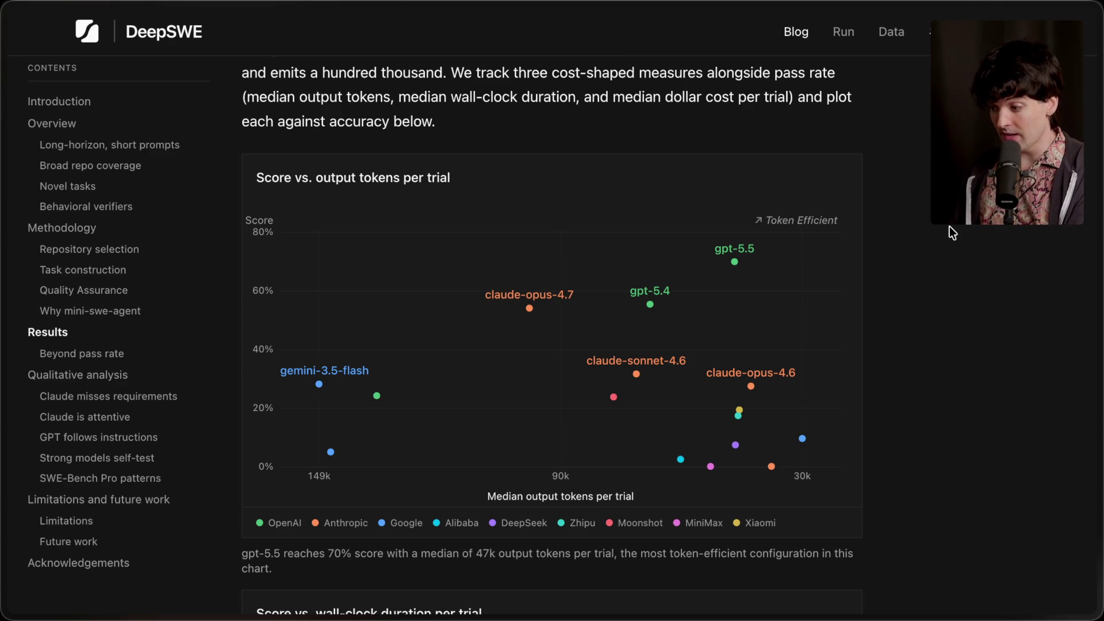
{"action": "mouse_move", "coordinate": [653, 307]}
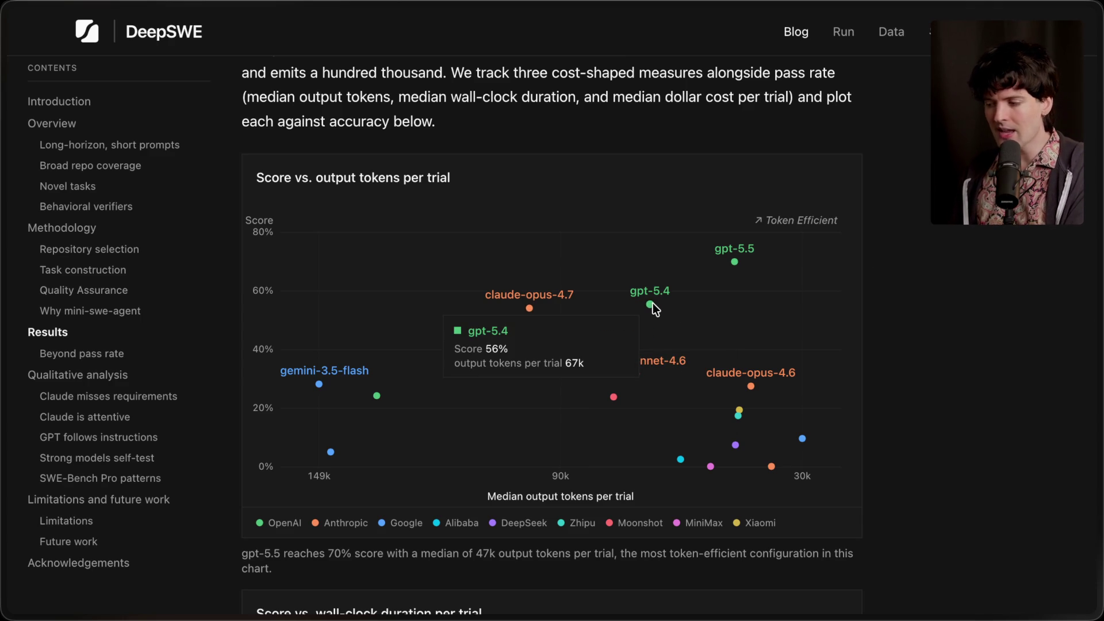
{"action": "mouse_move", "coordinate": [733, 268]}
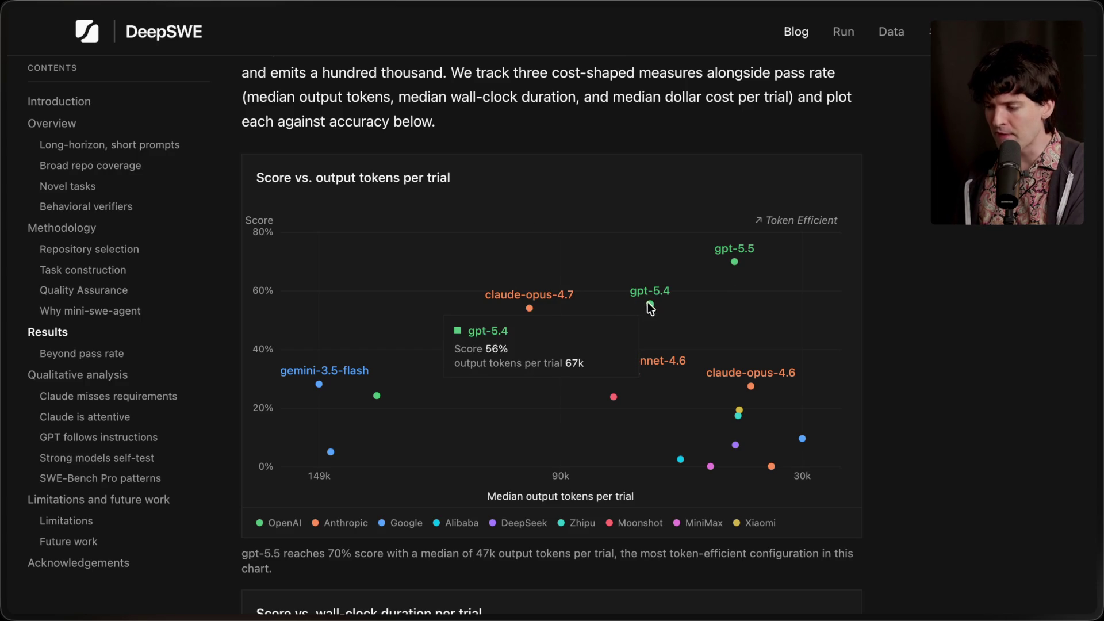
{"action": "mouse_move", "coordinate": [533, 306]}
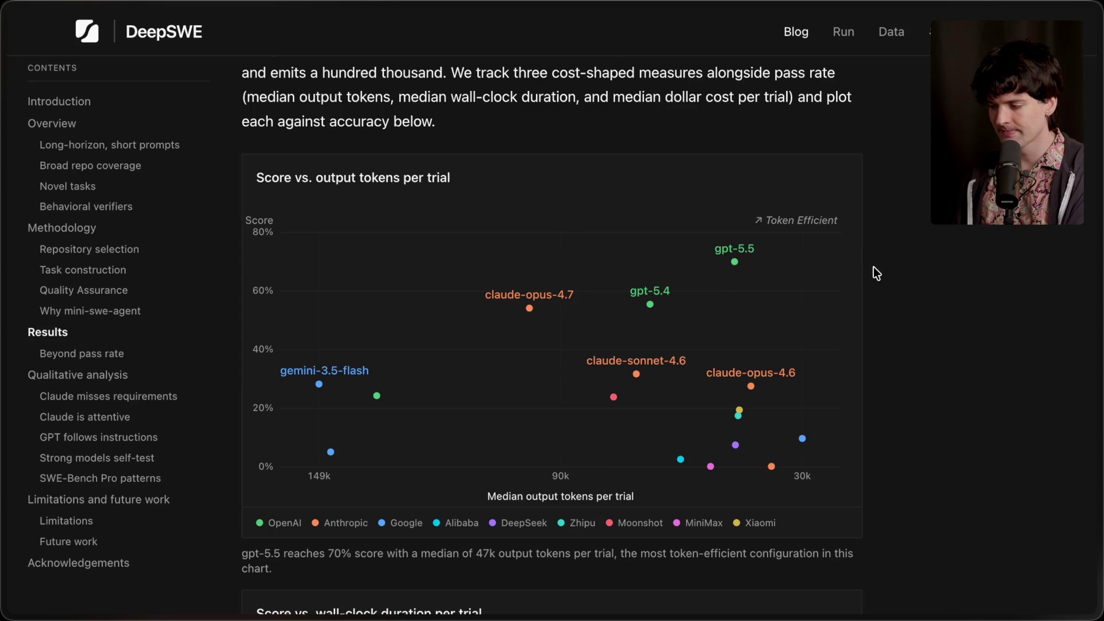
{"action": "mouse_move", "coordinate": [753, 385]}
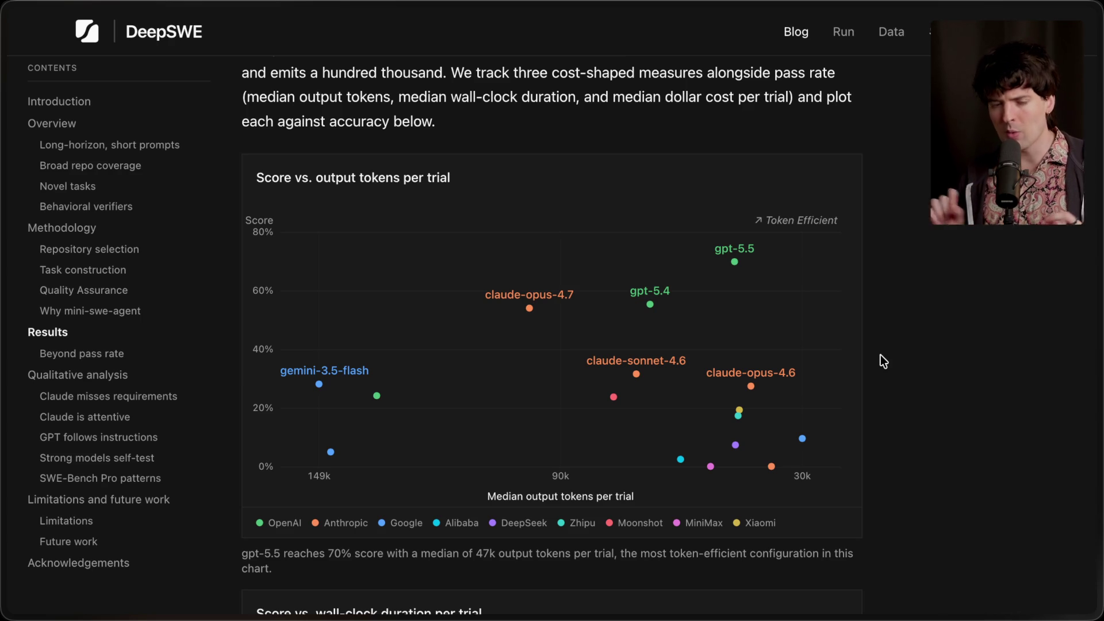
{"action": "scroll", "coordinate": [883, 361], "scroll_direction": "down", "scroll_amount": 9}
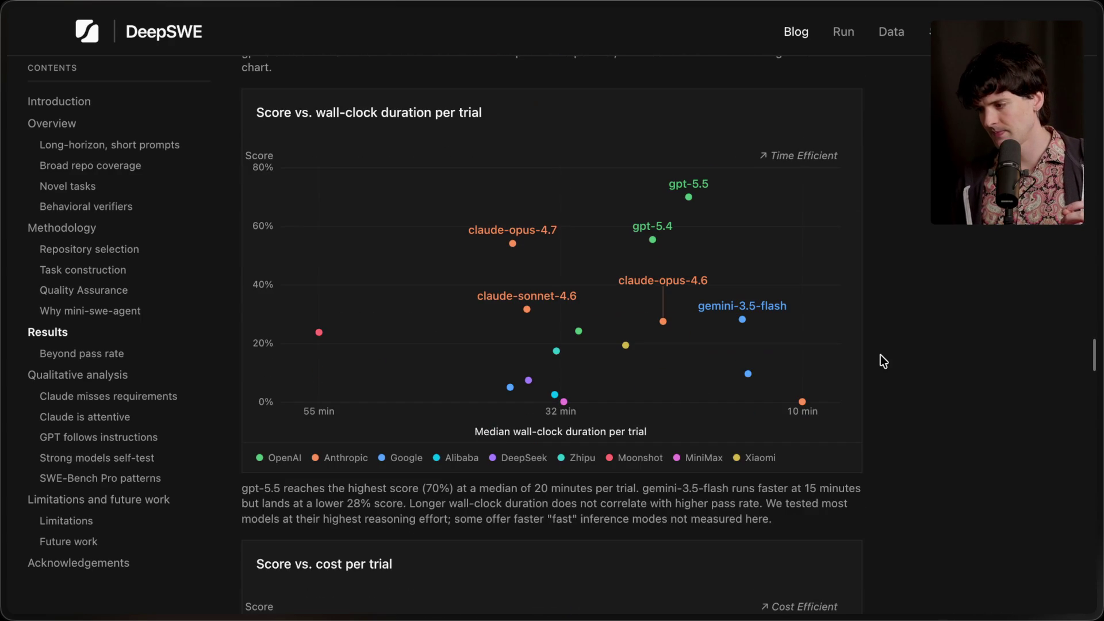
Read the claude-opus and gpt models' scores and costs on the score vs. cost per trial chart.
{"action": "scroll", "coordinate": [880, 355], "scroll_direction": "up", "scroll_amount": 1}
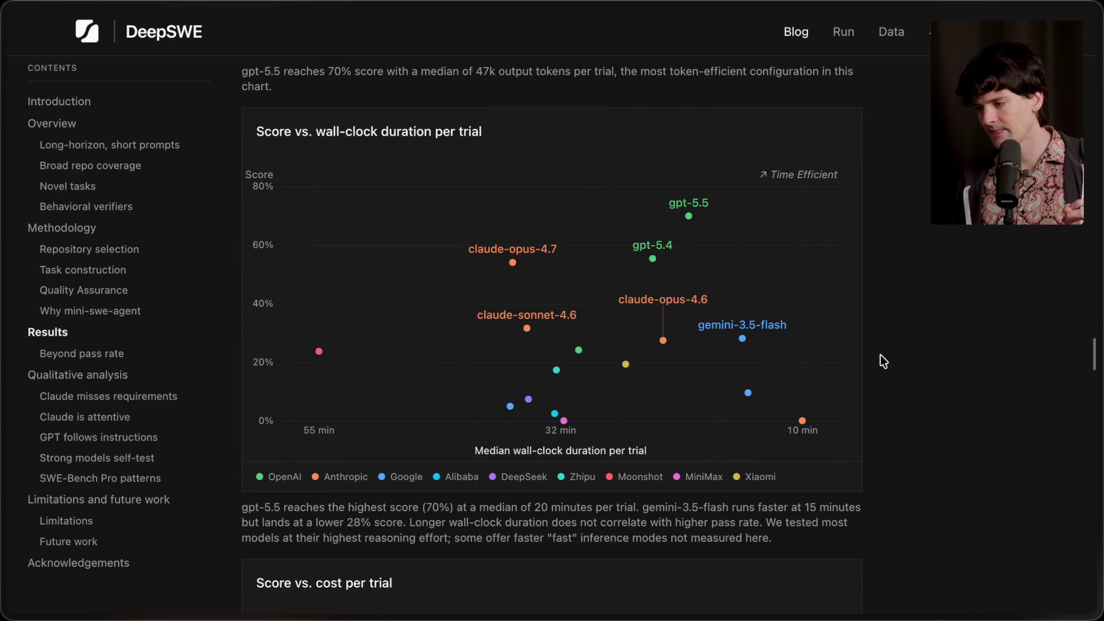
{"action": "scroll", "coordinate": [883, 361], "scroll_direction": "down", "scroll_amount": 8}
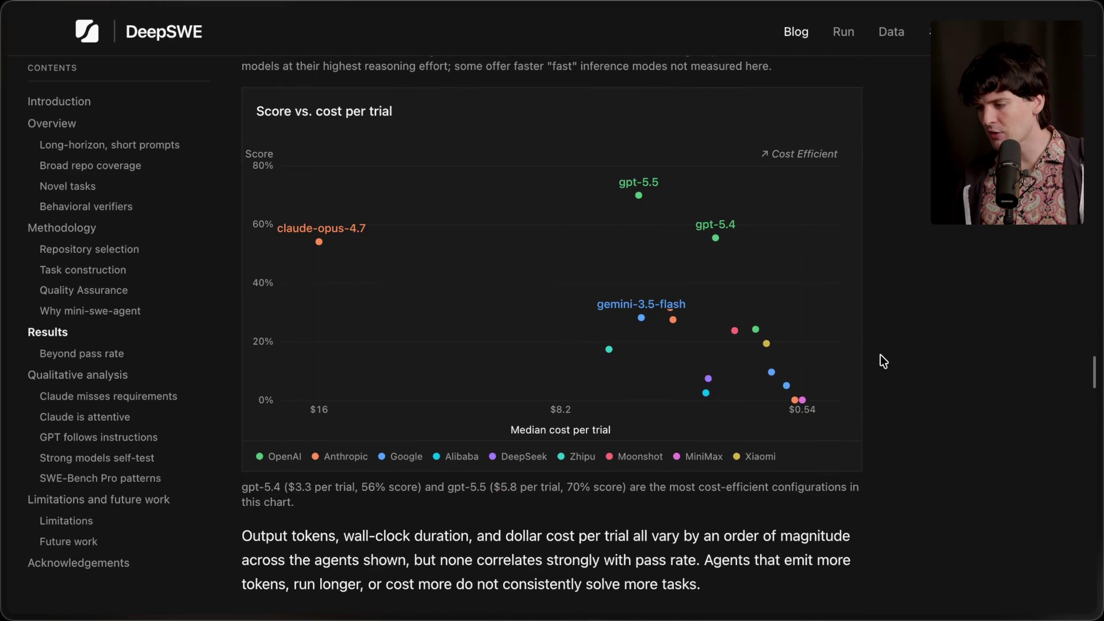
{"action": "mouse_move", "coordinate": [671, 323]}
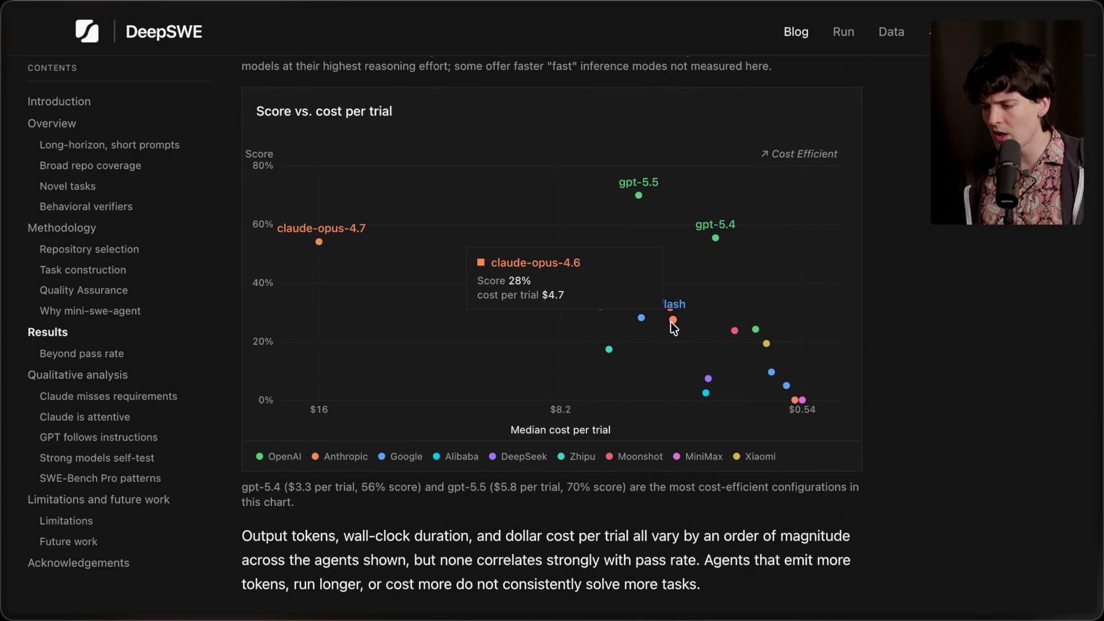
{"action": "mouse_move", "coordinate": [319, 241]}
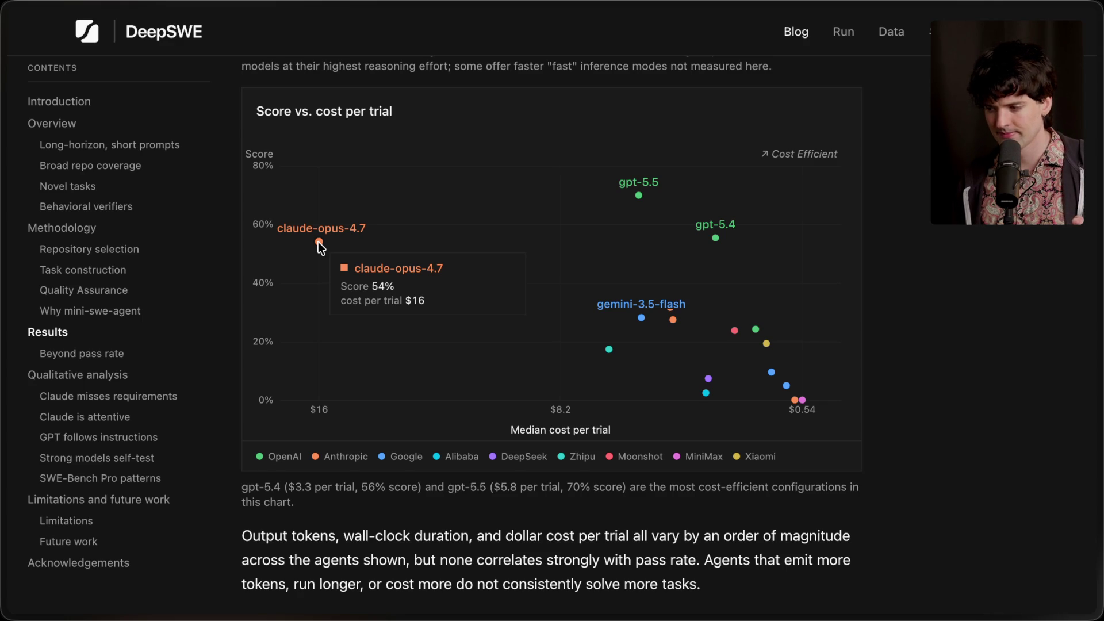
{"action": "mouse_move", "coordinate": [640, 195]}
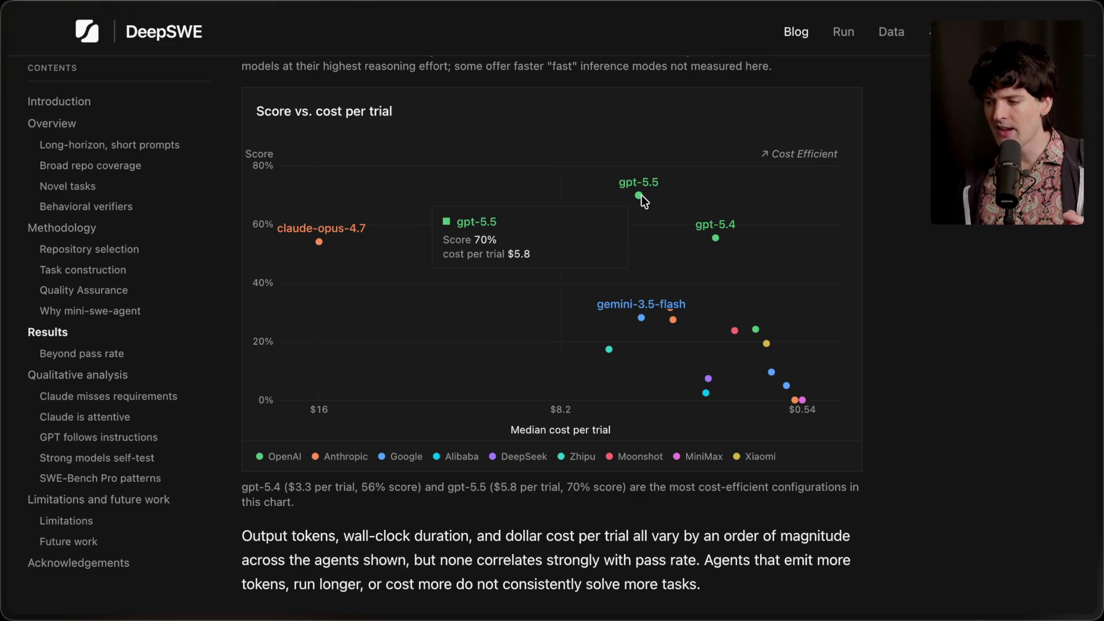
{"action": "mouse_move", "coordinate": [714, 241]}
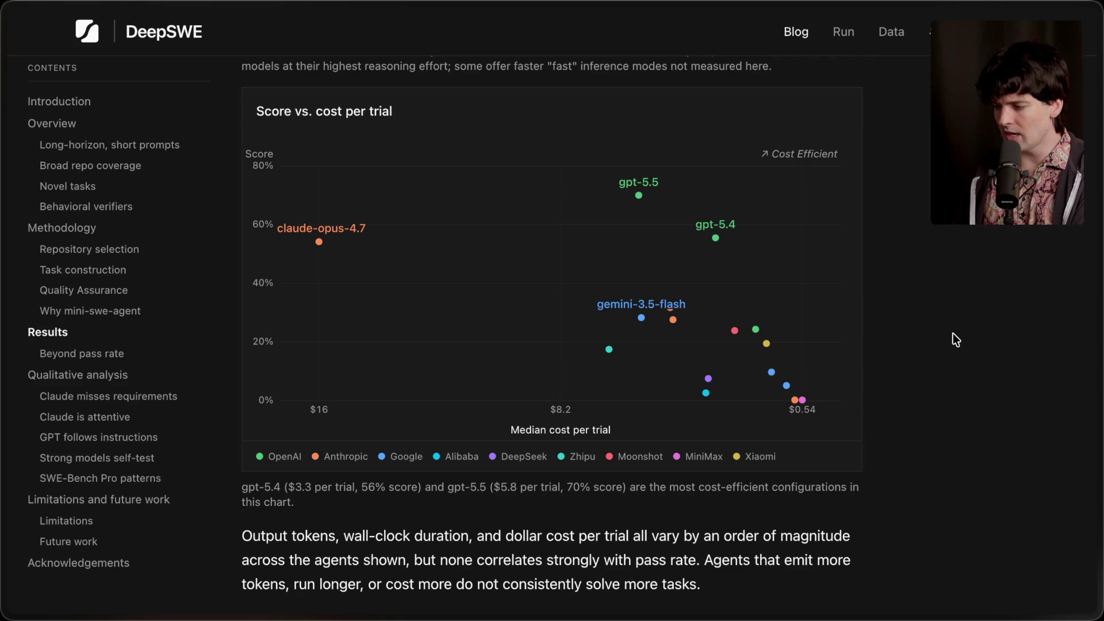
Switch back to the 'Anthropic profits?' Excalidraw tab and scroll to the Tokenization note.
{"action": "mouse_move", "coordinate": [1101, 340]}
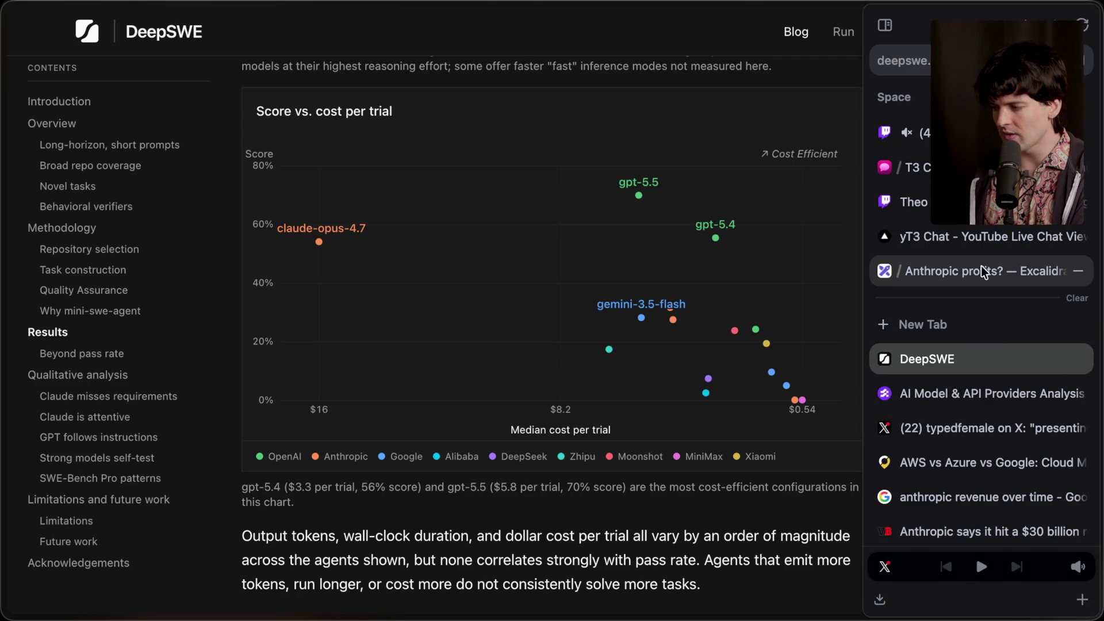
{"action": "left_click", "coordinate": [981, 271]}
{"action": "scroll", "coordinate": [521, 245], "scroll_direction": "up", "scroll_amount": 10}
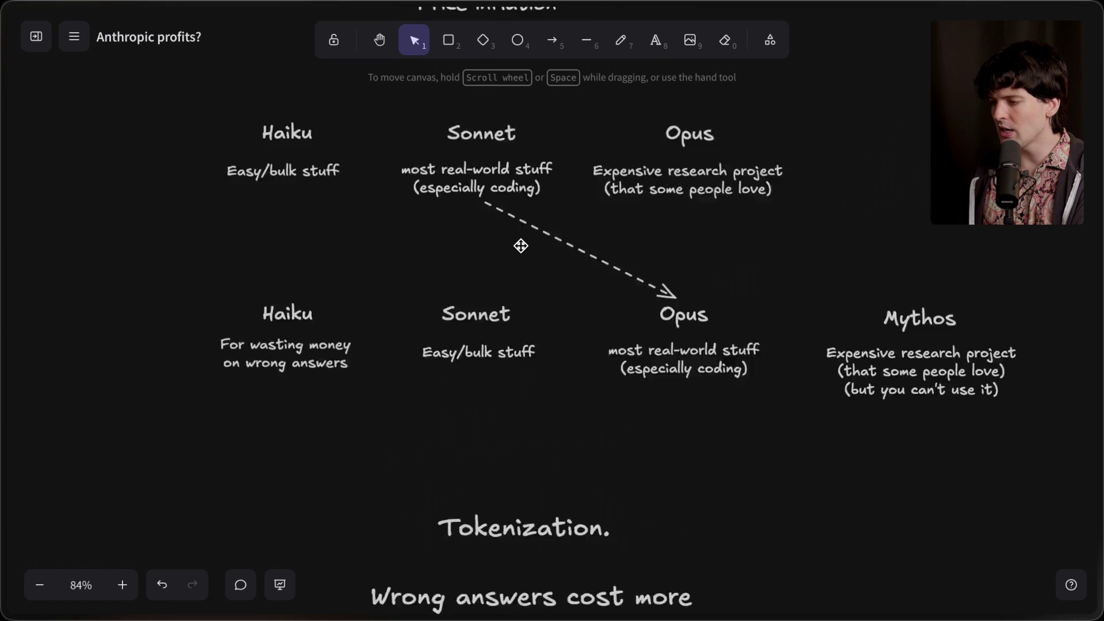
{"action": "scroll", "coordinate": [521, 246], "scroll_direction": "up", "scroll_amount": 3}
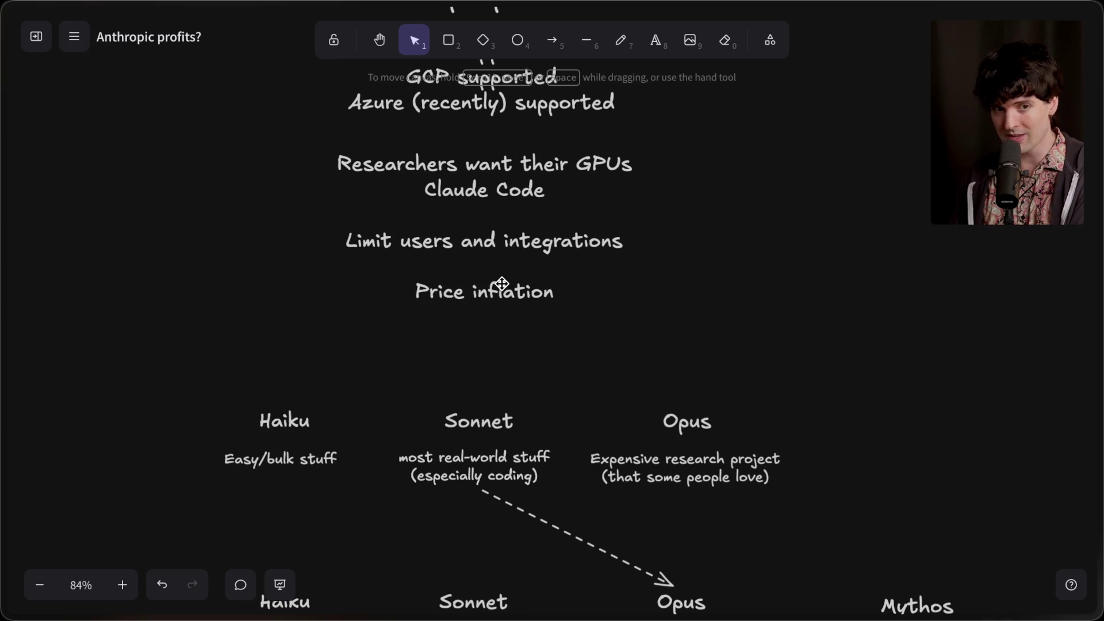
{"action": "scroll", "coordinate": [502, 283], "scroll_direction": "down", "scroll_amount": 10}
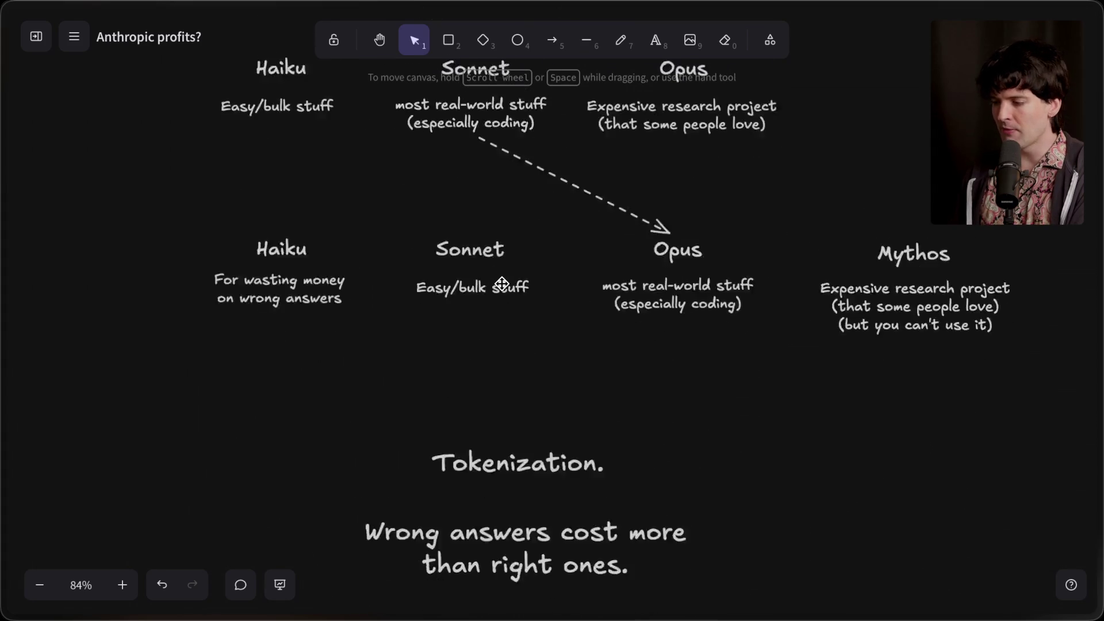
{"action": "scroll", "coordinate": [502, 283], "scroll_direction": "down", "scroll_amount": 3}
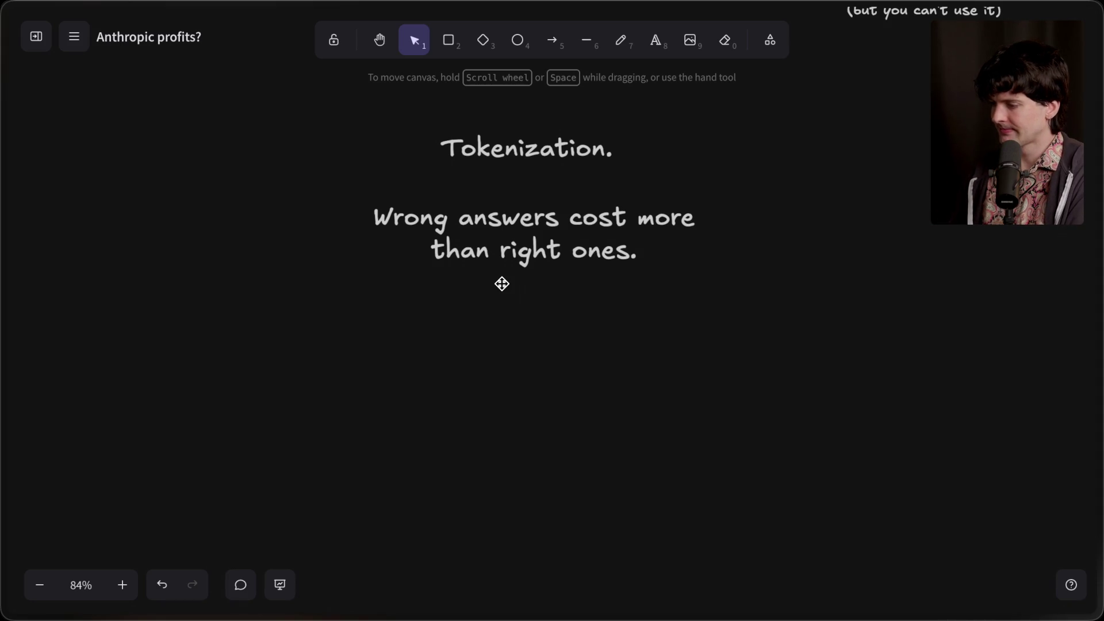
{"action": "left_click", "coordinate": [566, 247]}
Paste a copy of the Tokenization. heading into the empty area lower down.
{"action": "left_click", "coordinate": [563, 149]}
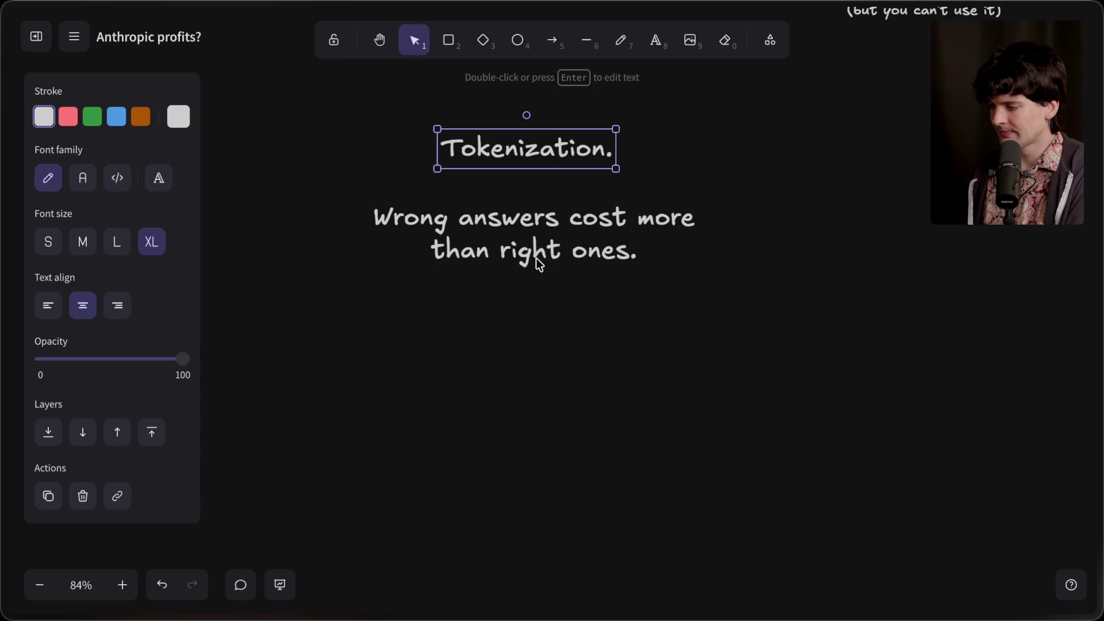
{"action": "scroll", "coordinate": [536, 429], "scroll_direction": "down", "scroll_amount": 5}
{"action": "key", "text": "ctrl+x"}
{"action": "key", "text": "ctrl+v"}
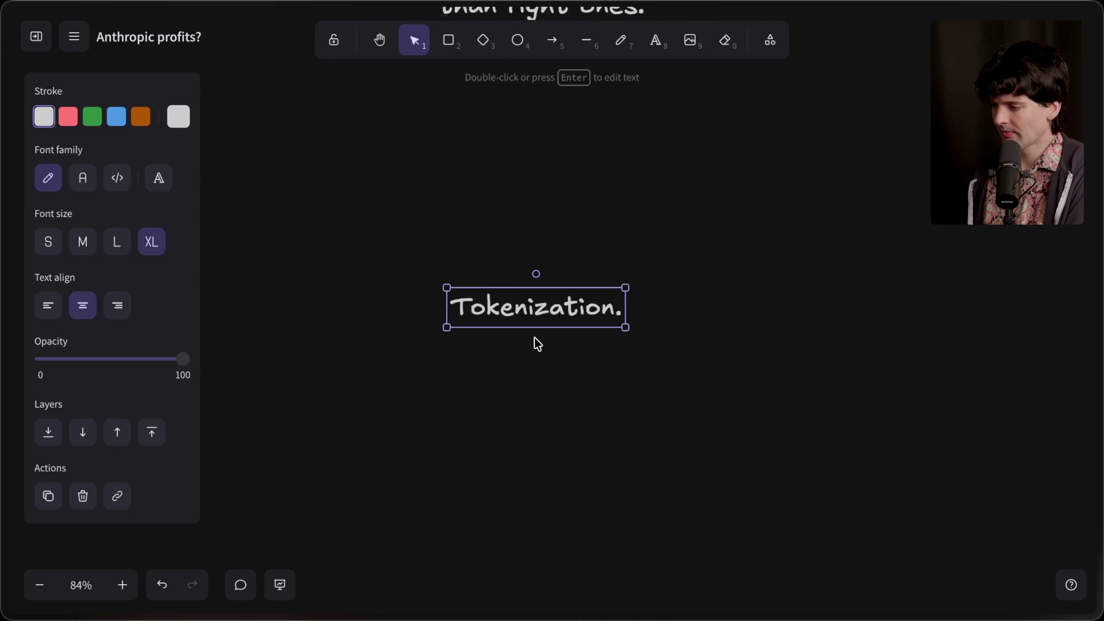
{"action": "left_click_drag", "start_coordinate": [532, 234], "coordinate": [551, 143]}
Retype the copied heading as 'Costs.' and begin a new note beneath it.
{"action": "double_click", "coordinate": [551, 142]}
{"action": "key", "text": "BackSpace"}
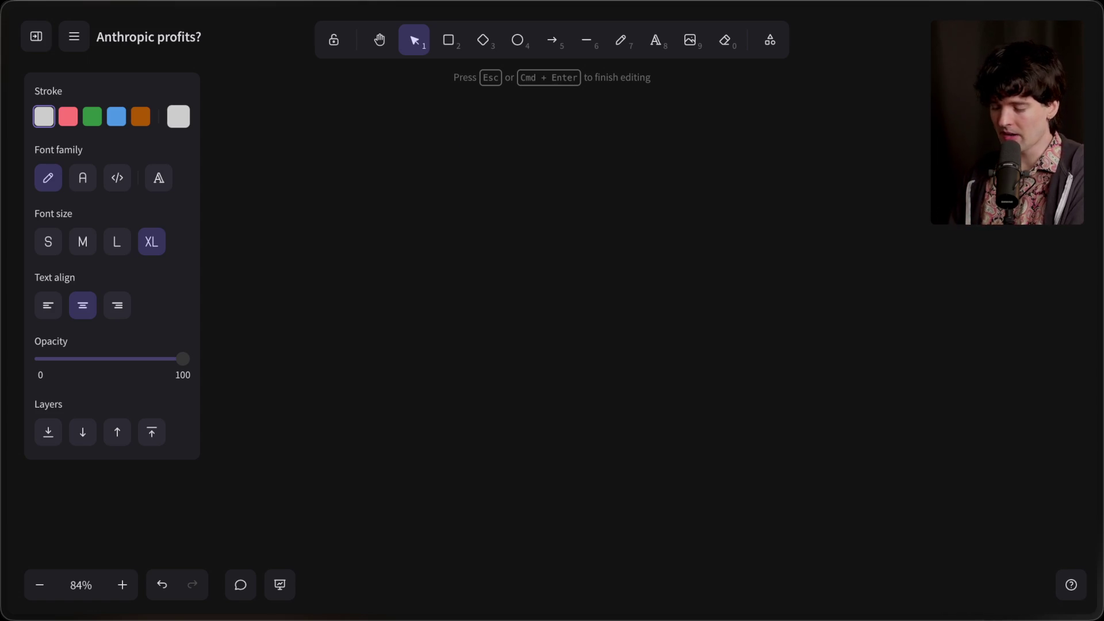
{"action": "type", "text": "Costs."}
{"action": "left_click", "coordinate": [514, 297]}
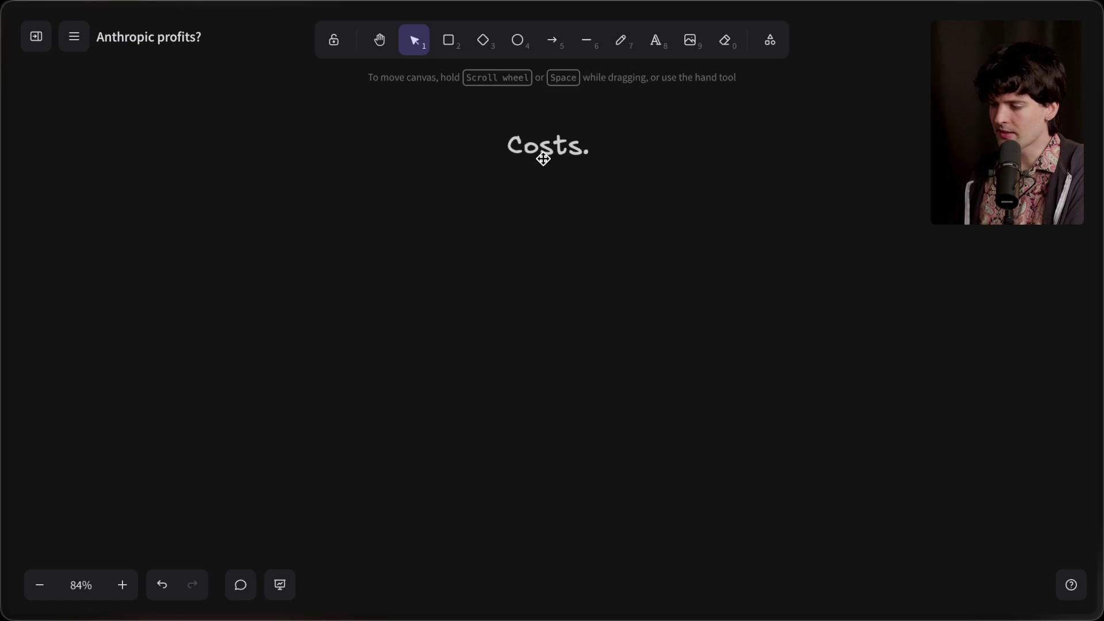
{"action": "left_click", "coordinate": [538, 153]}
{"action": "left_click", "coordinate": [530, 184]}
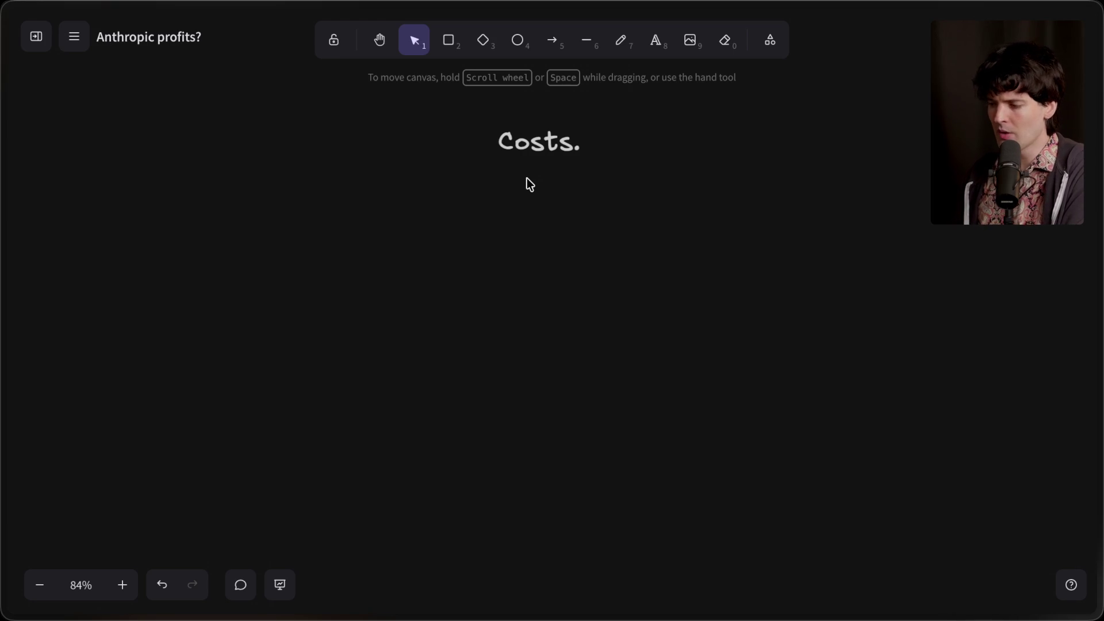
{"action": "double_click", "coordinate": [534, 202]}
Type 'Compute availability.' as the note under Costs. and finish editing it.
{"action": "type", "text": "C"}
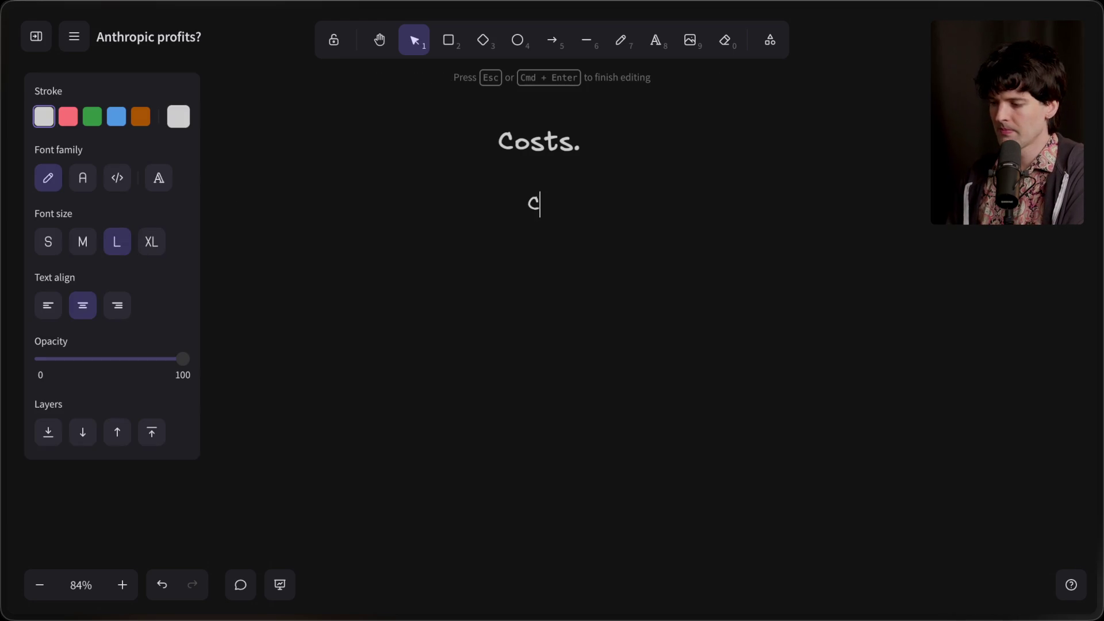
{"action": "type", "text": "ompute availability."}
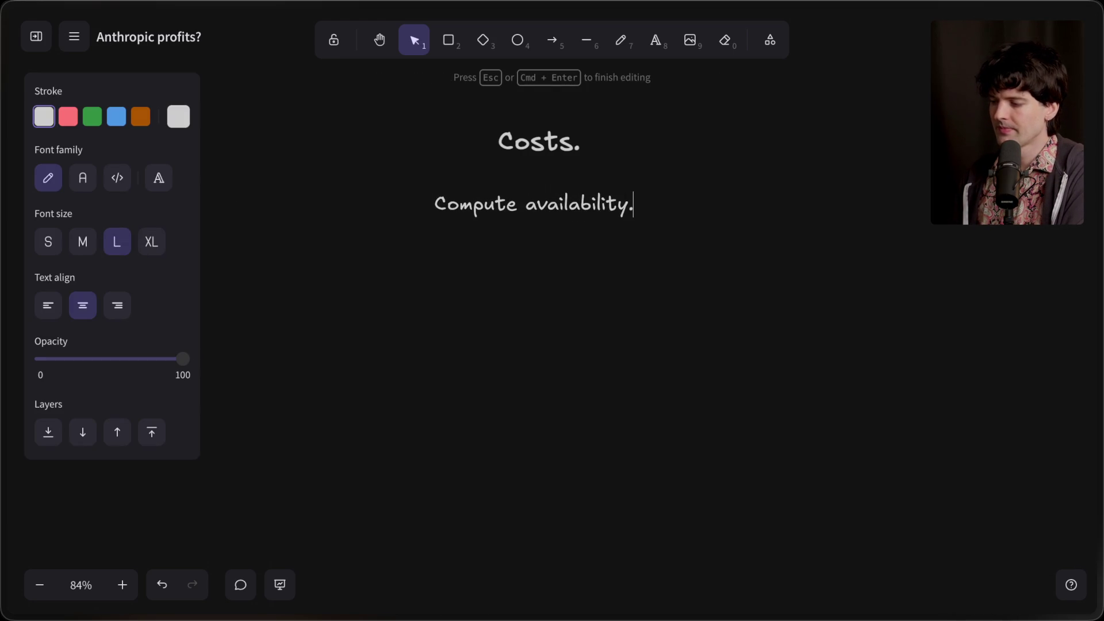
{"action": "key", "text": "Escape"}
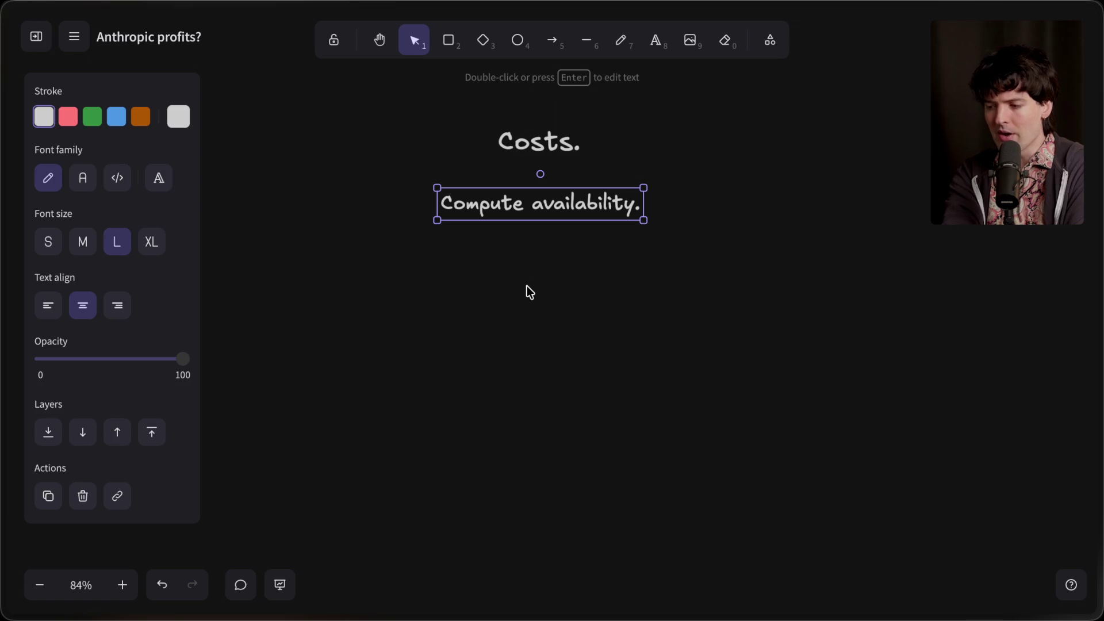
{"action": "left_click", "coordinate": [534, 287]}
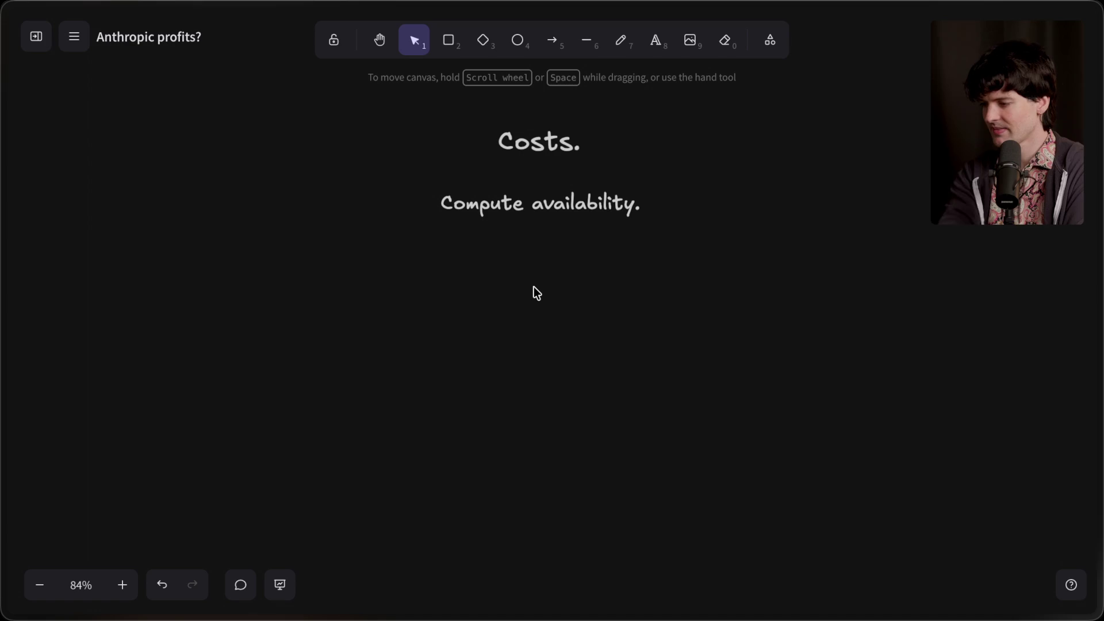
{"action": "mouse_move", "coordinate": [995, 409]}
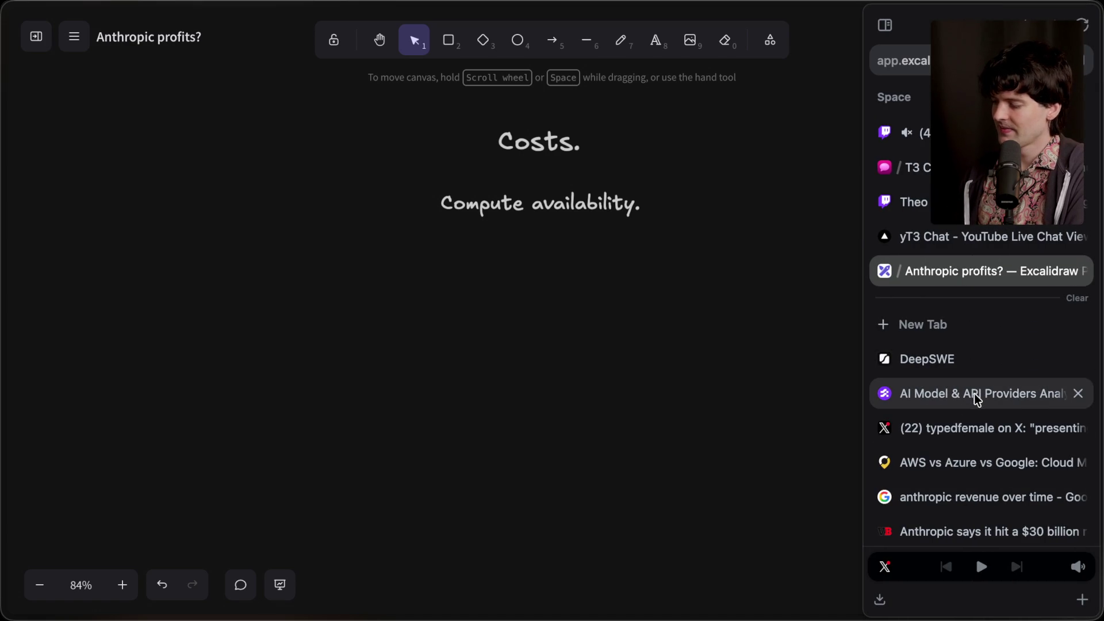
Scroll further through the product-market fit article, then switch back to the pinned 'Anthropic profits?' Excalidraw tab.
{"action": "scroll", "coordinate": [963, 500], "scroll_direction": "down", "scroll_amount": 1}
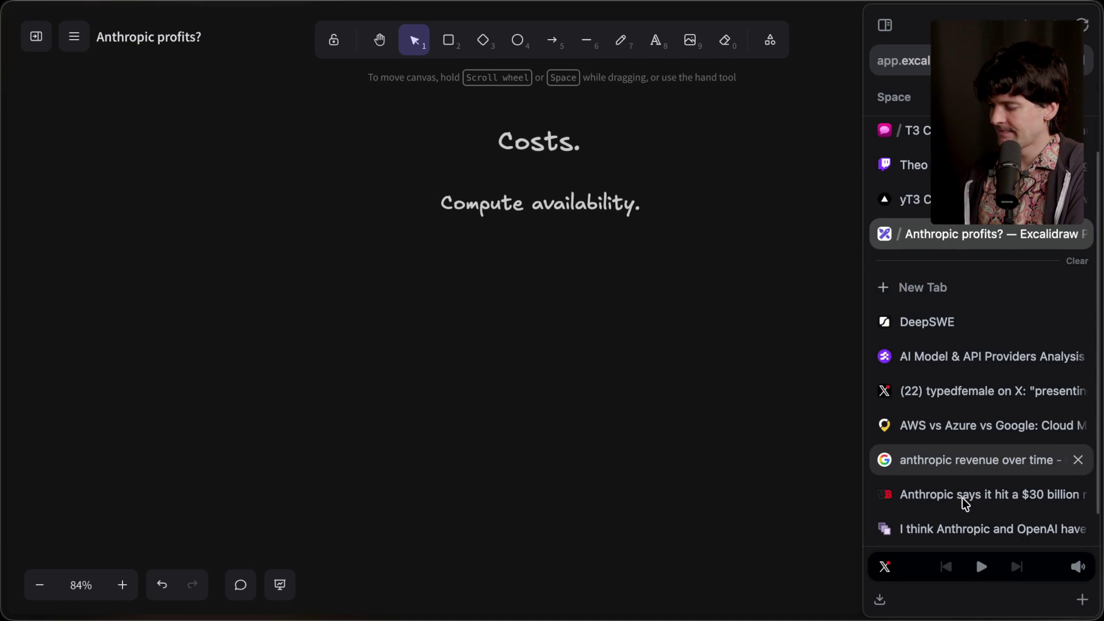
{"action": "scroll", "coordinate": [973, 528], "scroll_direction": "down", "scroll_amount": 1}
{"action": "left_click_drag", "start_coordinate": [976, 500], "coordinate": [969, 277]}
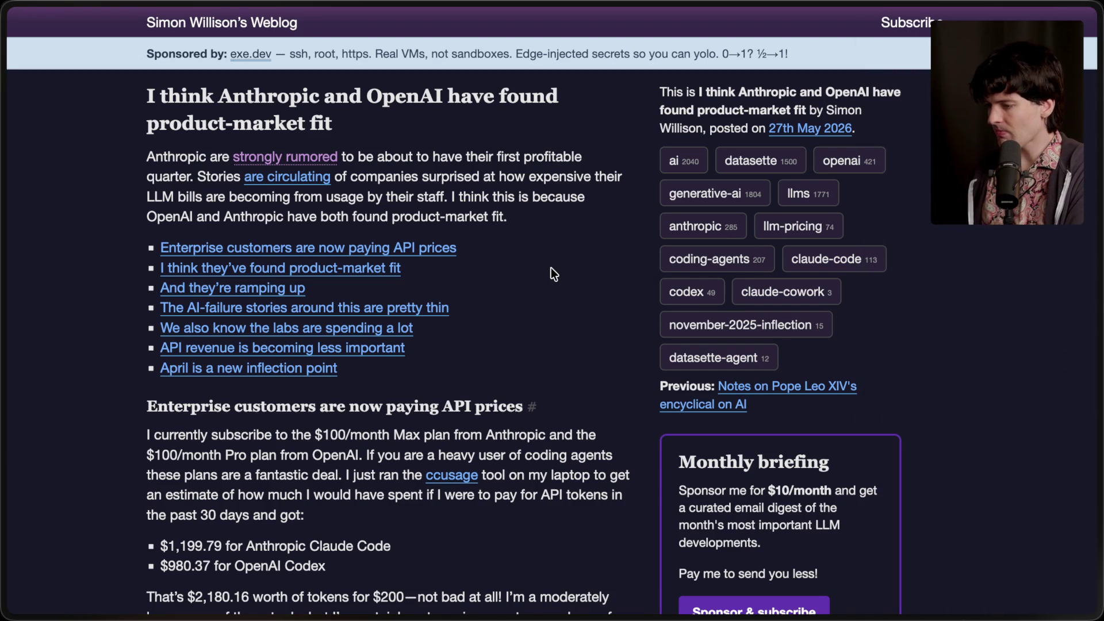
{"action": "mouse_move", "coordinate": [1098, 258]}
{"action": "left_click", "coordinate": [907, 198]}
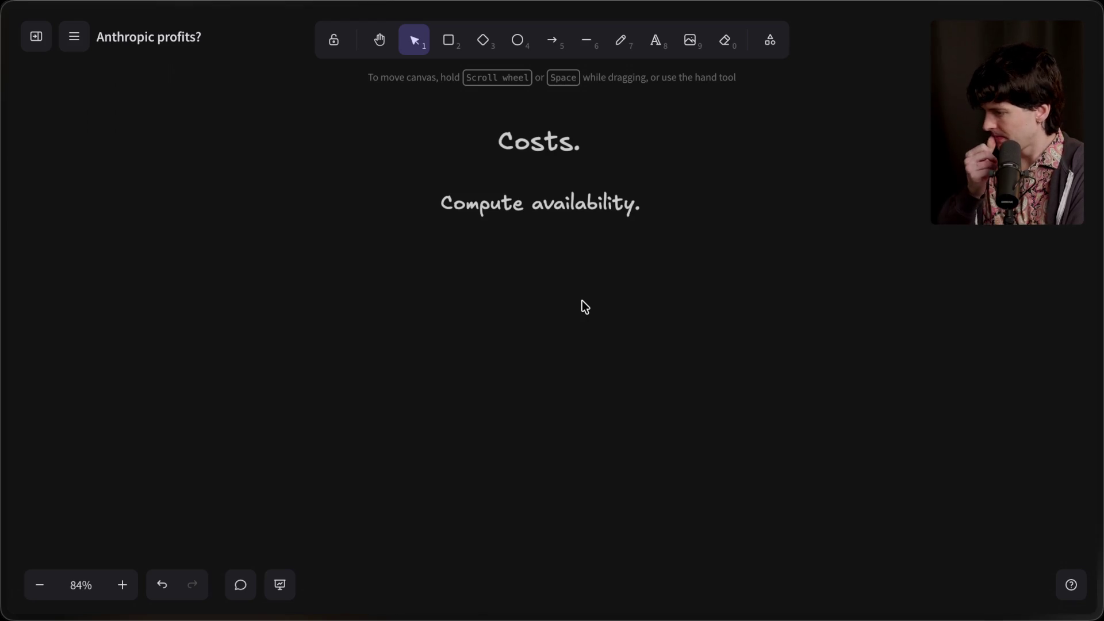
Glance back at the earlier slide, then start a text note below 'Compute availability.' reading 'Is this product-market fit?'.
{"action": "scroll", "coordinate": [585, 307], "scroll_direction": "up", "scroll_amount": 15}
{"action": "scroll", "coordinate": [582, 302], "scroll_direction": "up", "scroll_amount": 5}
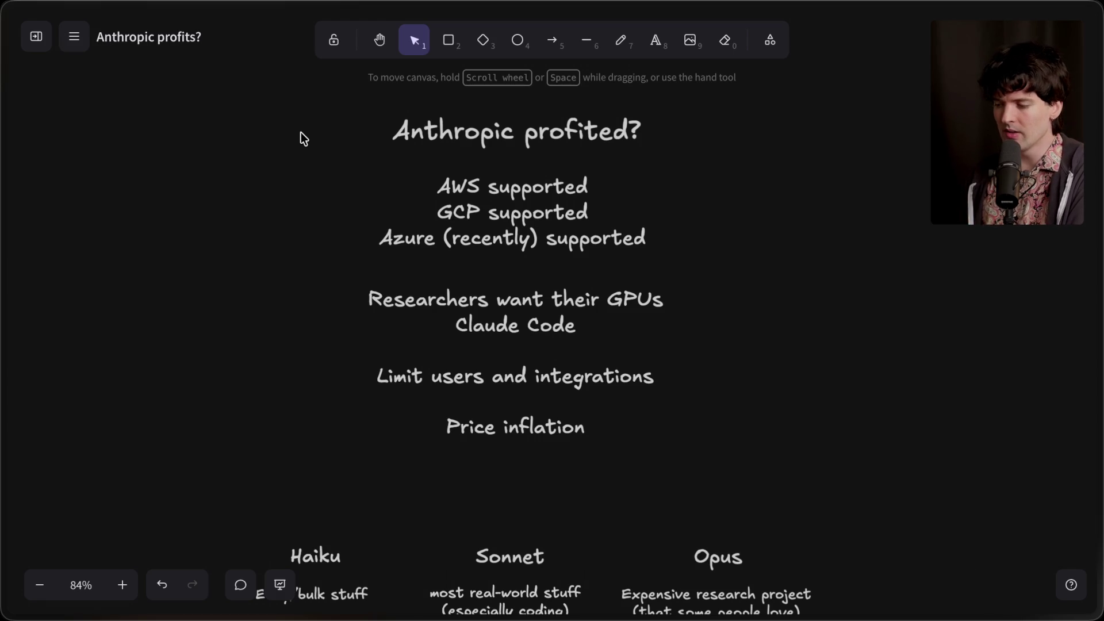
{"action": "scroll", "coordinate": [302, 132], "scroll_direction": "down", "scroll_amount": 10}
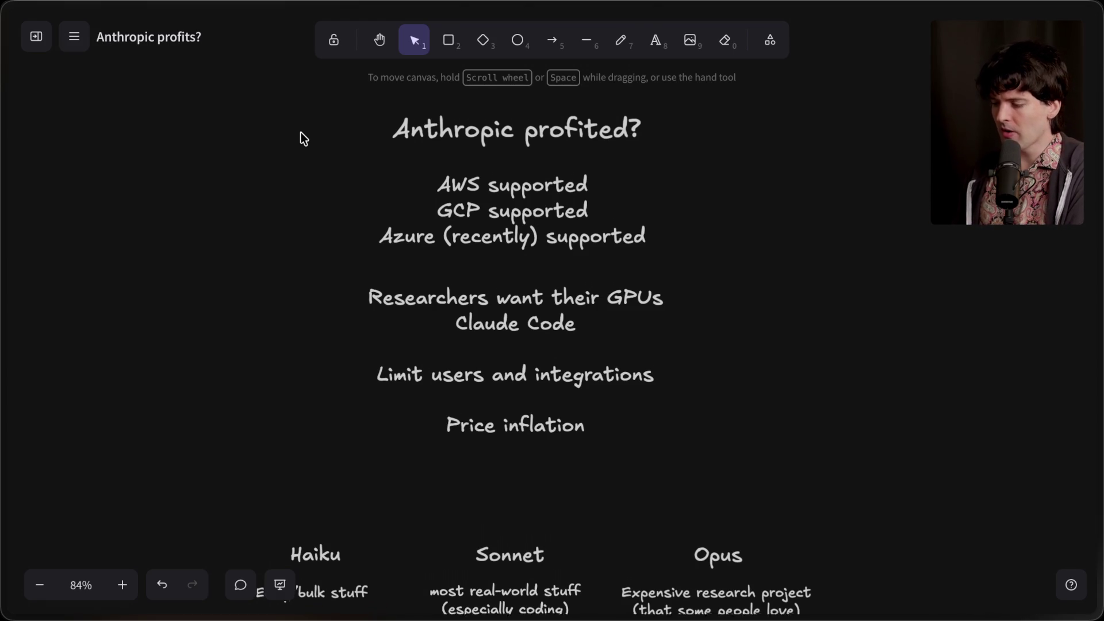
{"action": "double_click", "coordinate": [530, 297]}
{"action": "type", "text": "Is t"}
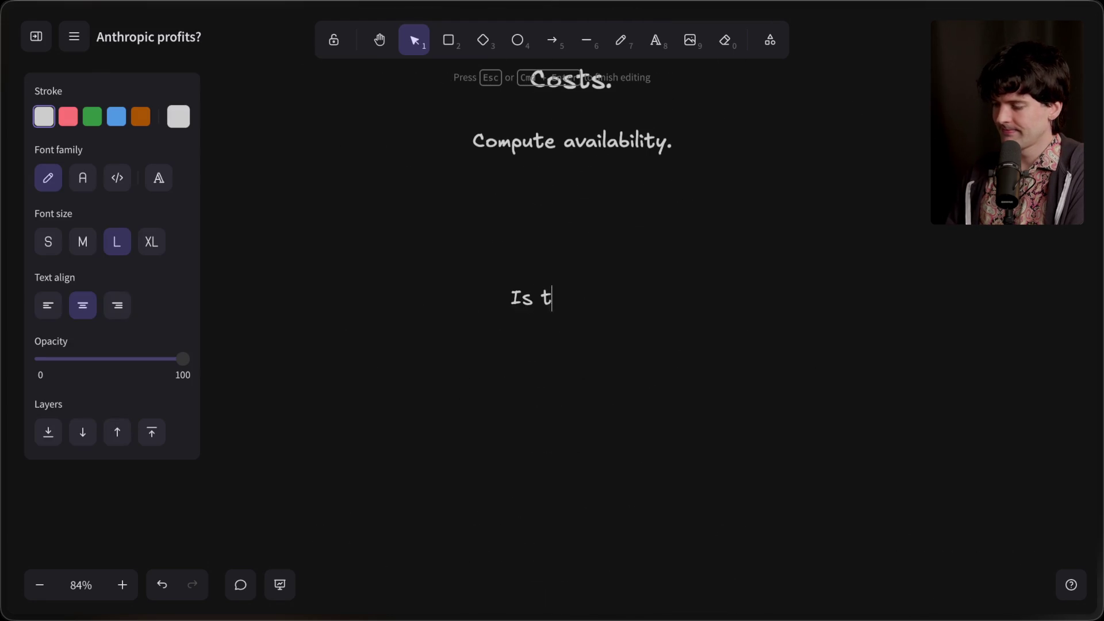
{"action": "type", "text": "his product-market fit?"}
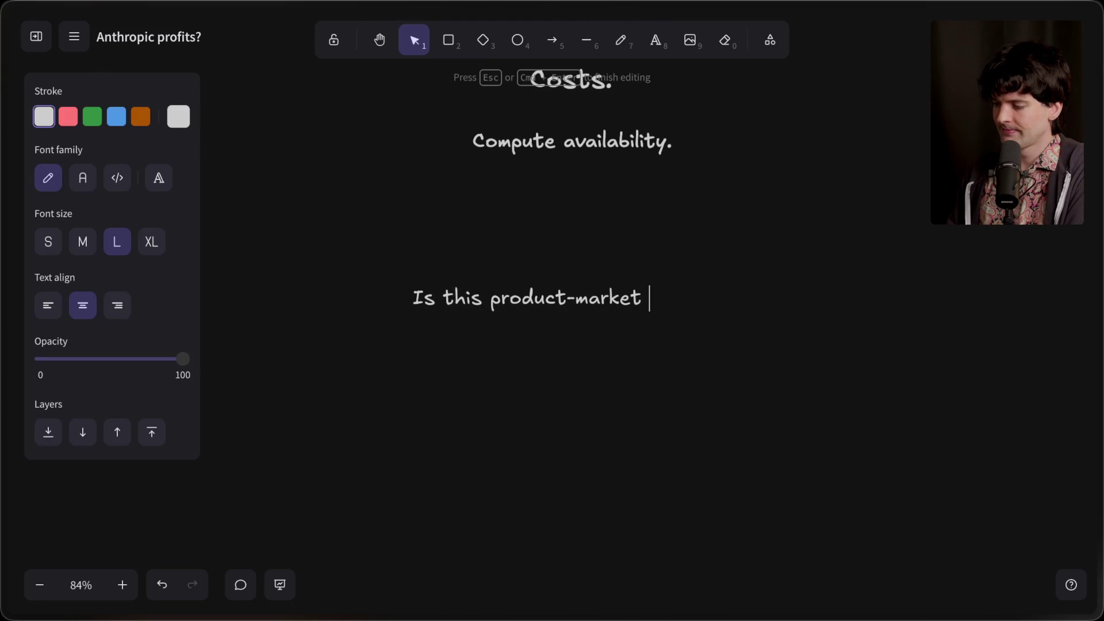
Make the 'Is this product-market fit?' text extra-large (XL) and nudge it into place below the notes.
{"action": "left_click", "coordinate": [148, 242]}
{"action": "key", "text": "Escape"}
{"action": "left_click_drag", "start_coordinate": [489, 313], "coordinate": [525, 333]}
{"action": "scroll", "coordinate": [525, 333], "scroll_direction": "down", "scroll_amount": 4}
{"action": "scroll", "coordinate": [529, 336], "scroll_direction": "up", "scroll_amount": 1}
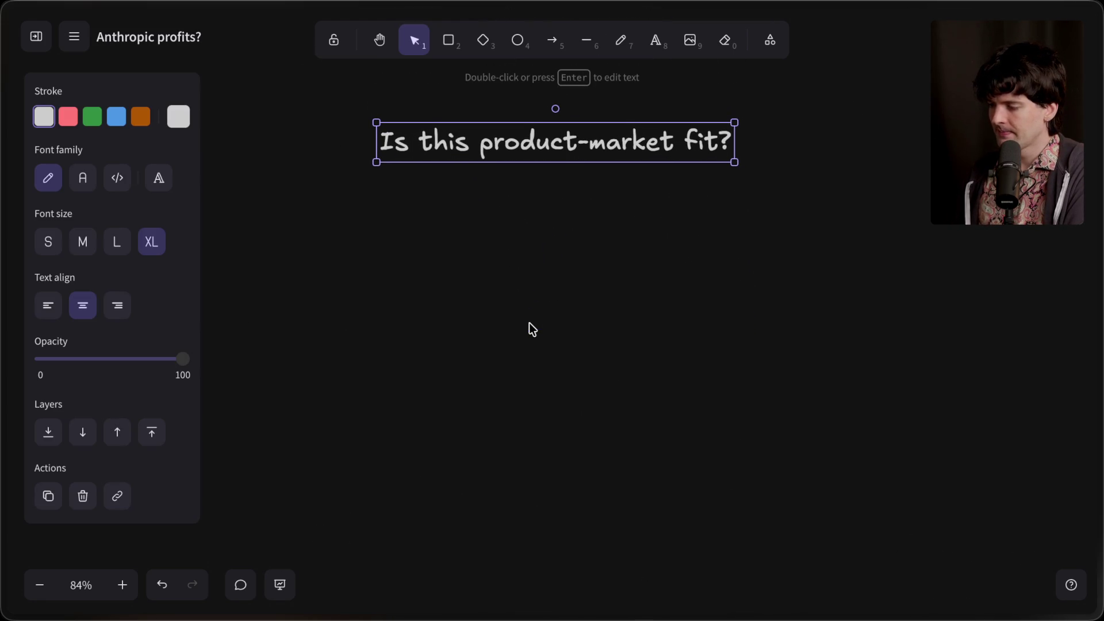
{"action": "left_click_drag", "start_coordinate": [572, 163], "coordinate": [577, 165]}
{"action": "left_click", "coordinate": [568, 218]}
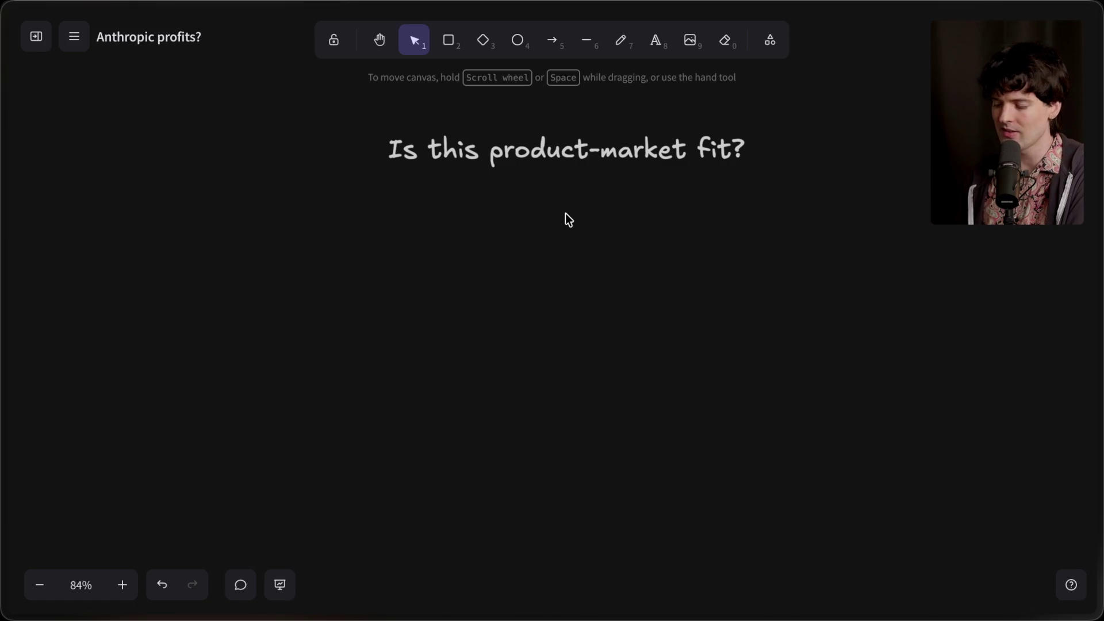
Google 'product-market fit', expand the AI Overview definition, then return to the whiteboard tab.
{"action": "key", "text": "ctrl+t"}
{"action": "type", "text": "product-market fit !g"}
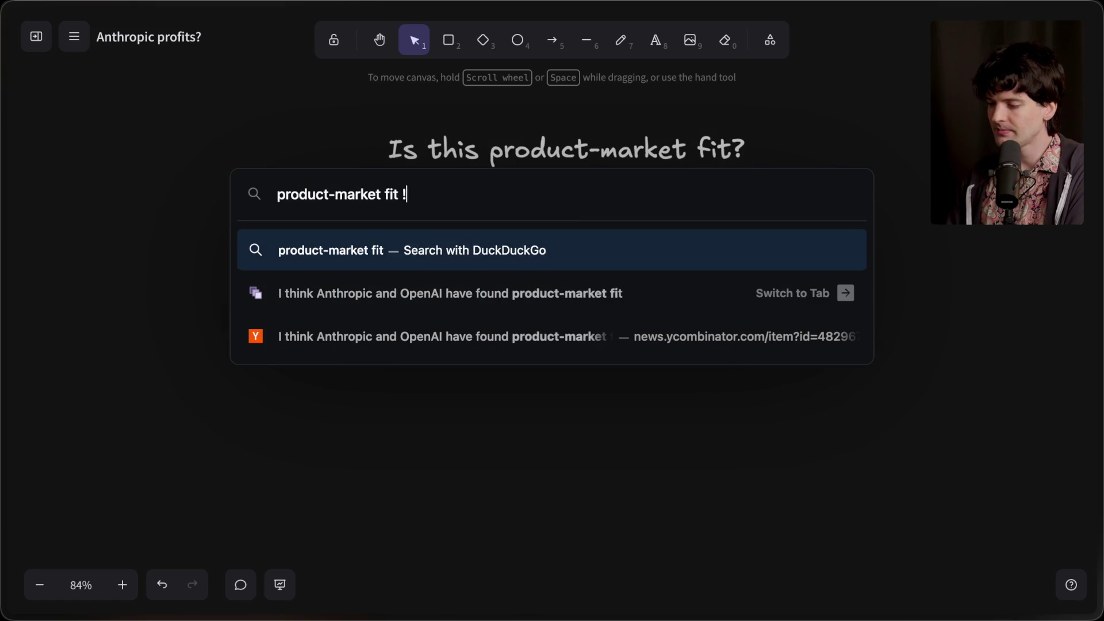
{"action": "key", "text": "Return"}
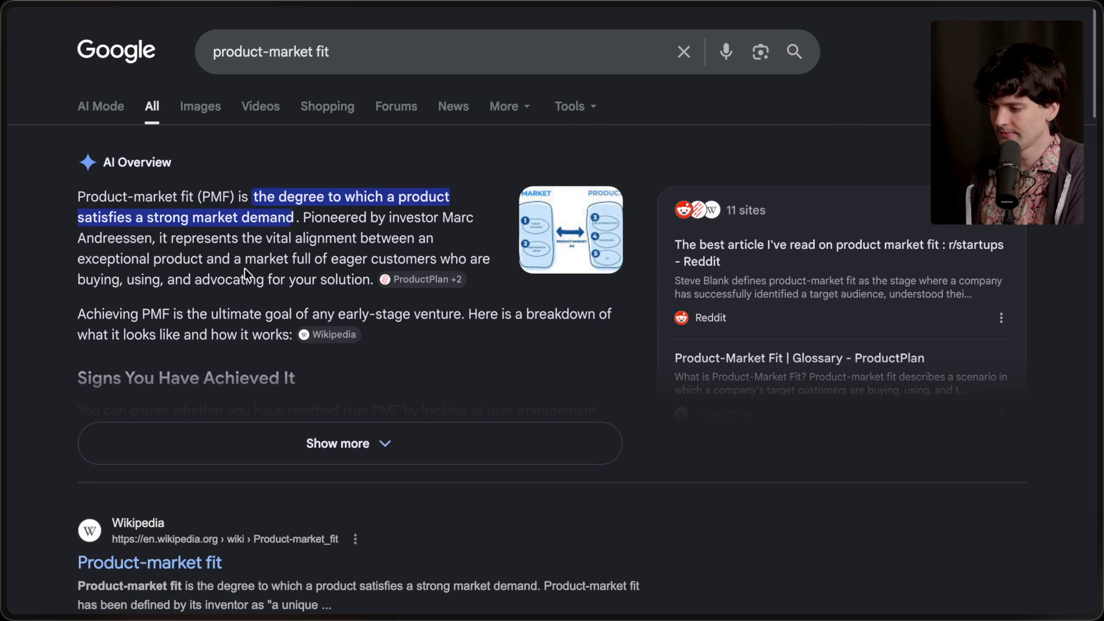
{"action": "left_click", "coordinate": [276, 449]}
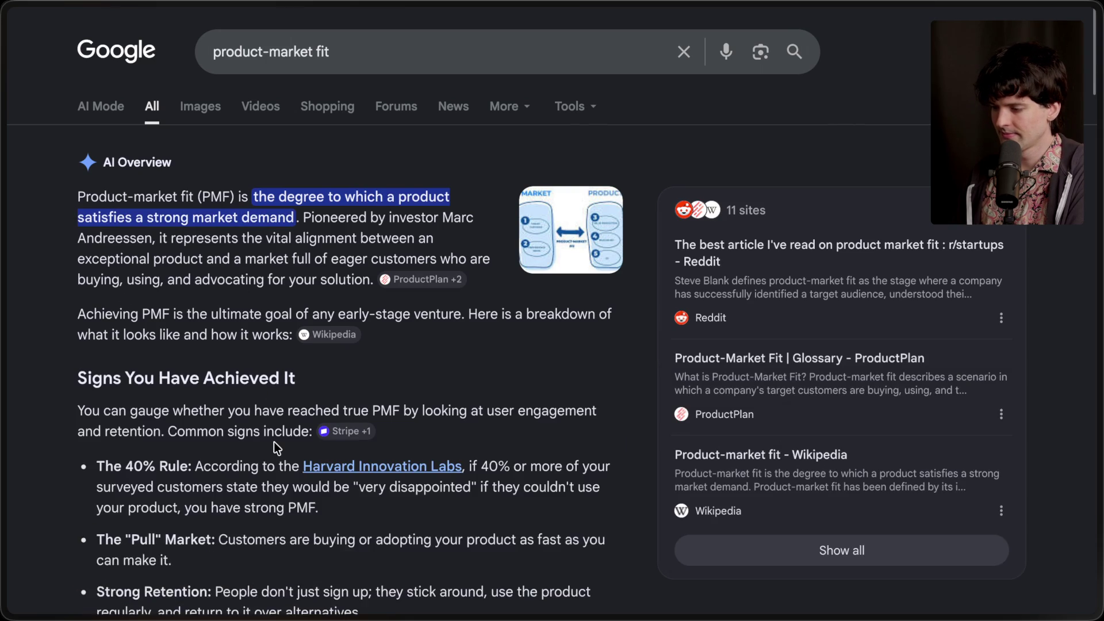
{"action": "scroll", "coordinate": [274, 359], "scroll_direction": "down", "scroll_amount": 2}
{"action": "scroll", "coordinate": [274, 358], "scroll_direction": "down", "scroll_amount": 2}
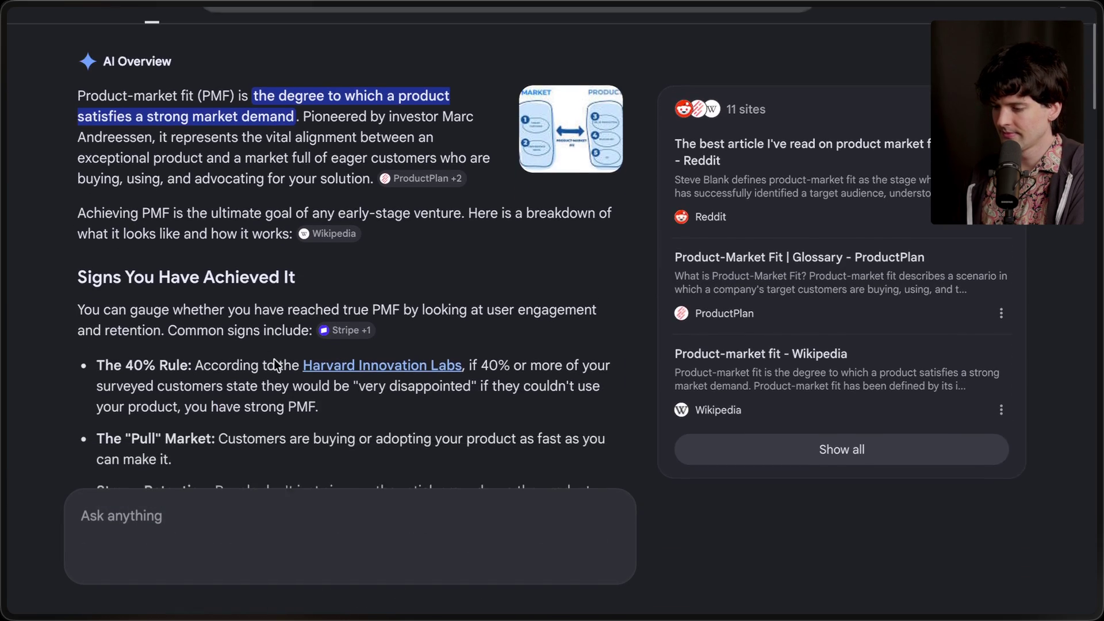
{"action": "scroll", "coordinate": [274, 359], "scroll_direction": "up", "scroll_amount": 3}
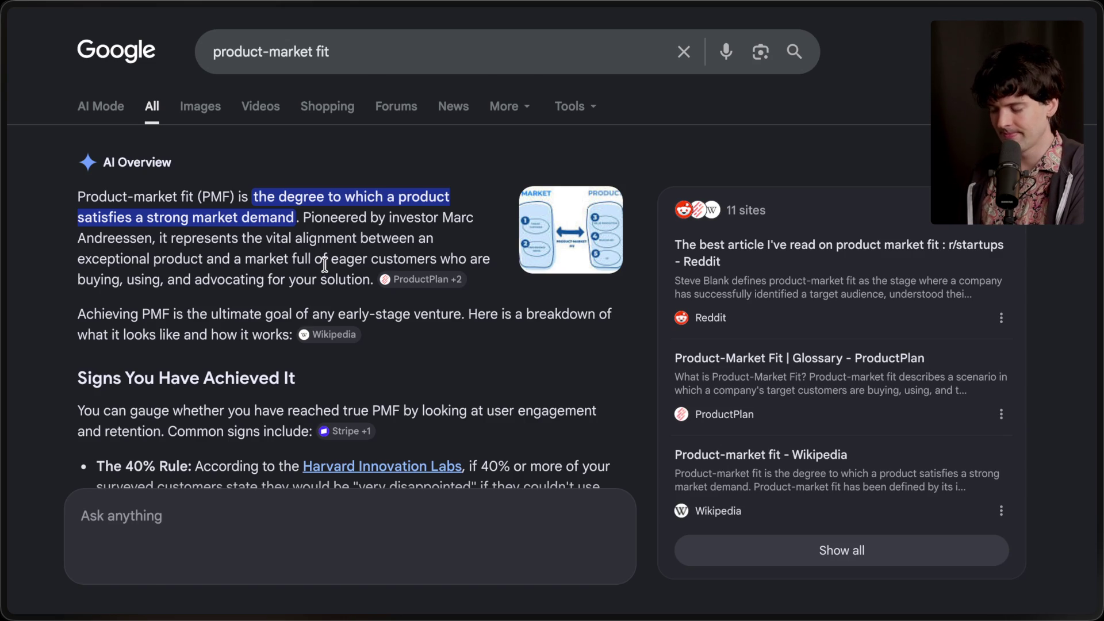
{"action": "key", "text": "ctrl+Tab"}
{"action": "mouse_move", "coordinate": [1085, 353]}
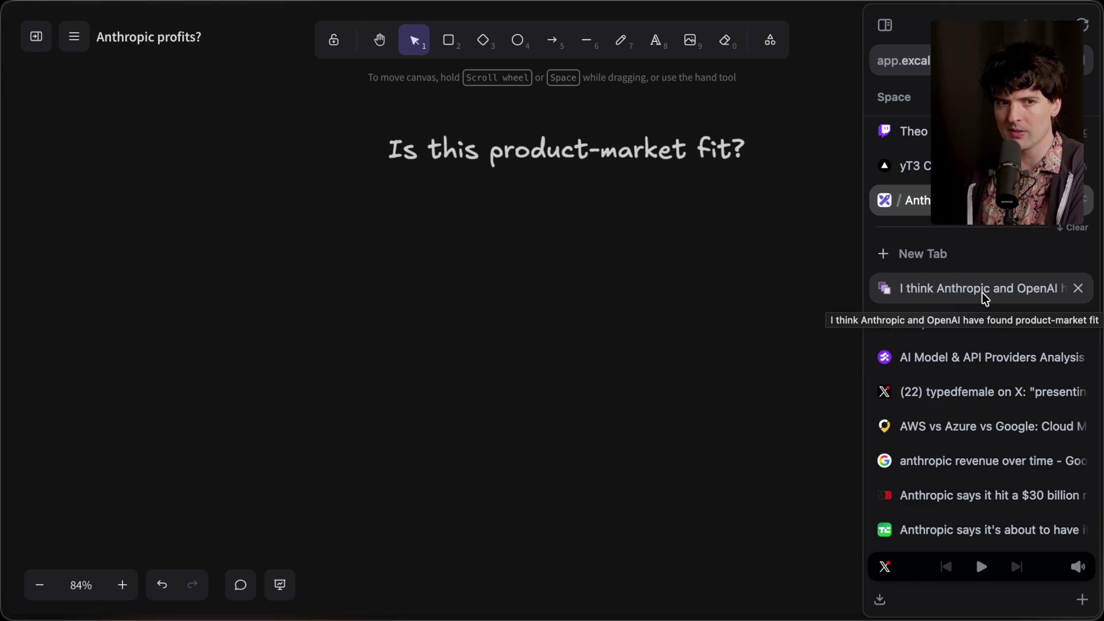
Open the product-market fit article and highlight its opening lines and the sentence about both finding product-market fit.
{"action": "left_click", "coordinate": [983, 294]}
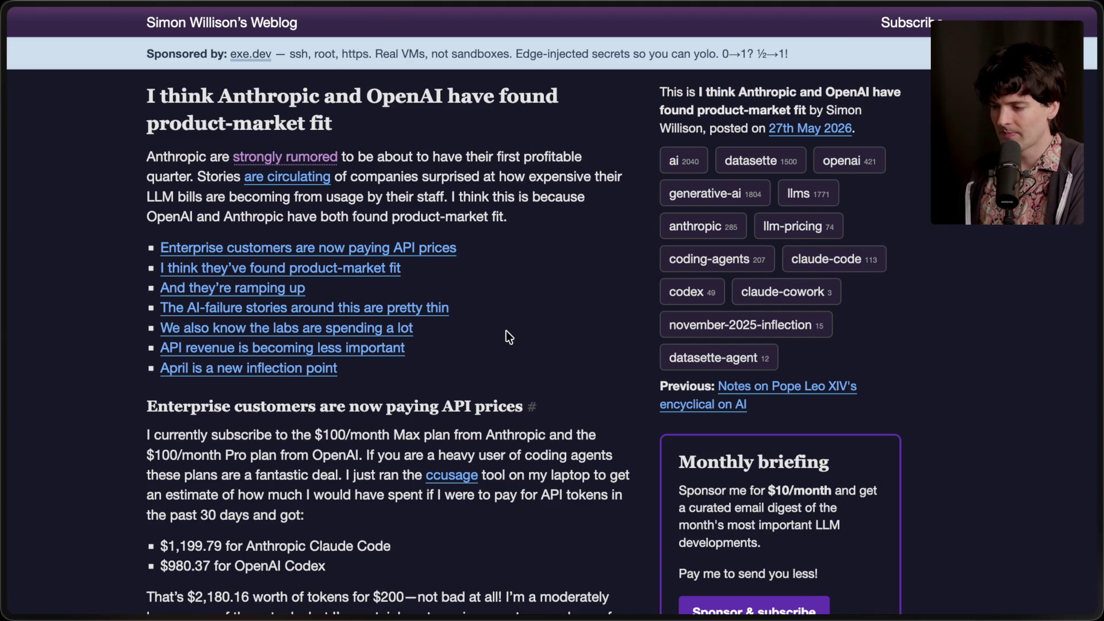
{"action": "scroll", "coordinate": [506, 331], "scroll_direction": "down", "scroll_amount": 2}
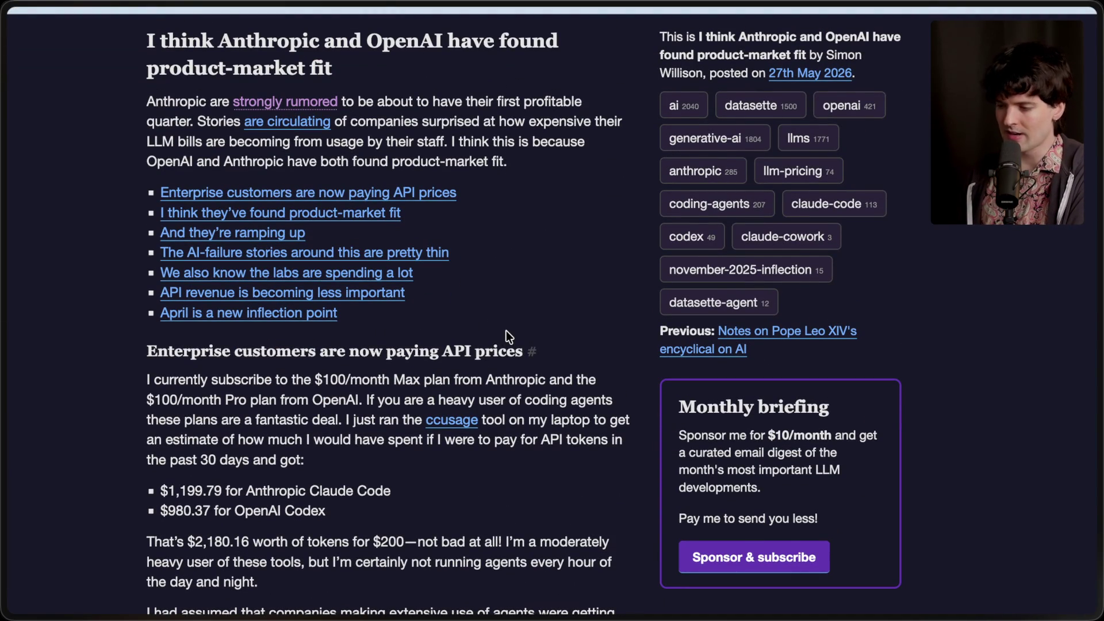
{"action": "left_click_drag", "start_coordinate": [142, 97], "coordinate": [329, 113]}
{"action": "left_click", "coordinate": [403, 115]}
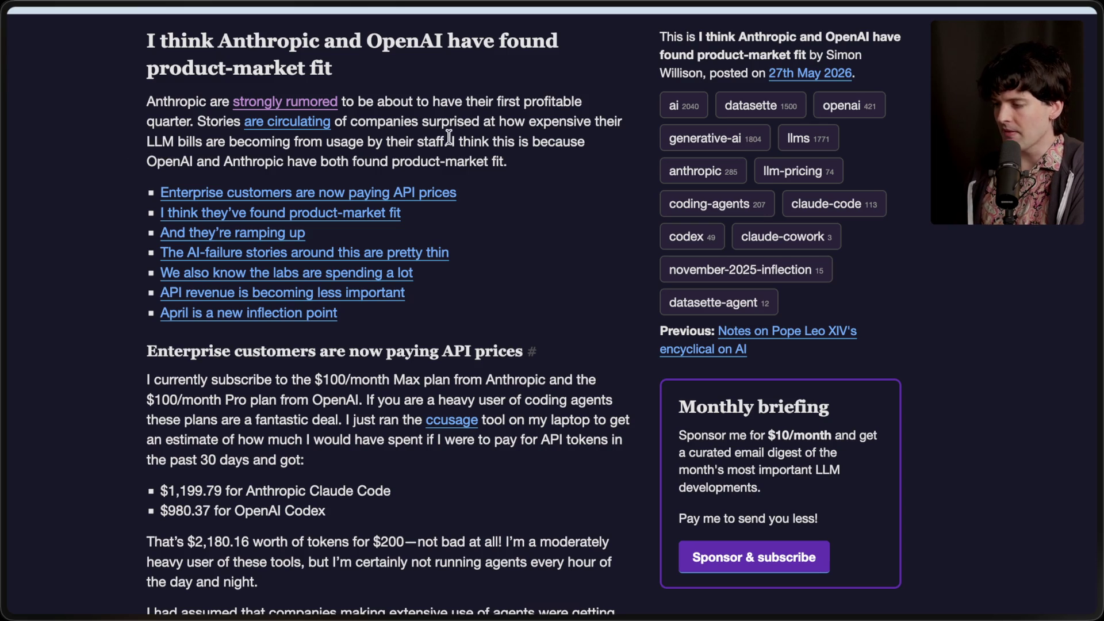
{"action": "left_click_drag", "start_coordinate": [451, 140], "coordinate": [552, 164]}
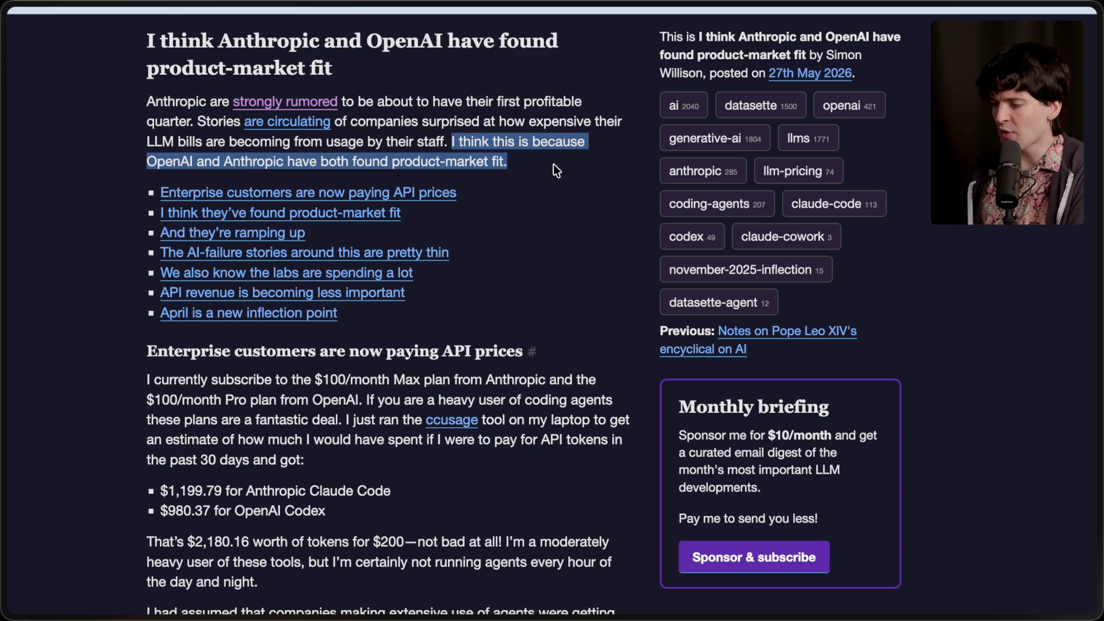
{"action": "left_click", "coordinate": [552, 165]}
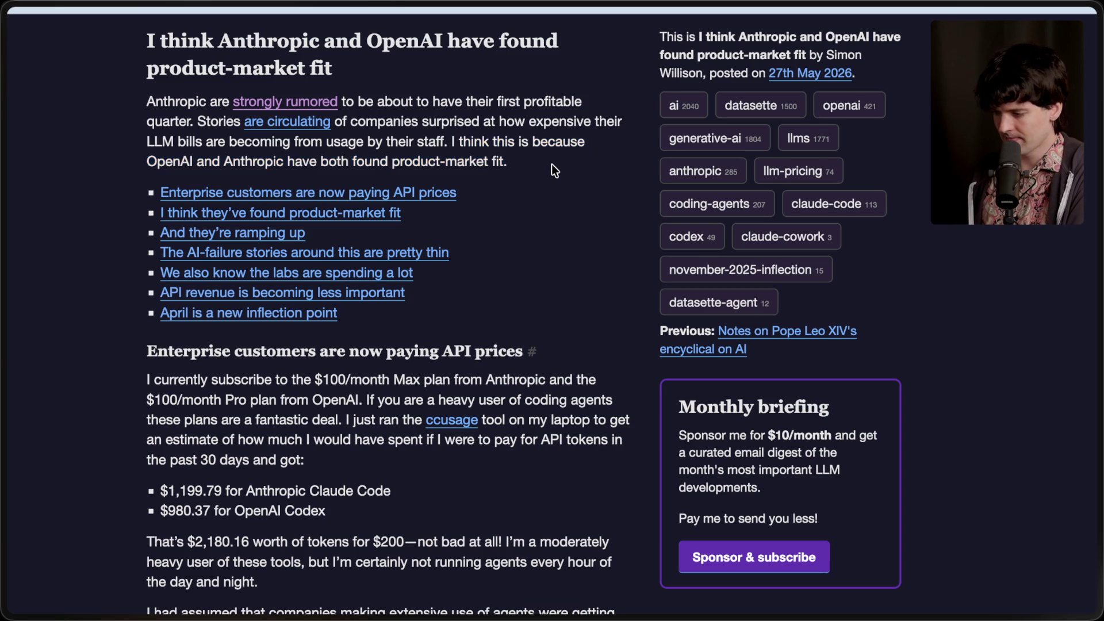
Highlight the 'Enterprise customers are now paying API prices' heading and first line, then bring up CodexBar's usage menu.
{"action": "scroll", "coordinate": [551, 165], "scroll_direction": "down", "scroll_amount": 5}
{"action": "scroll", "coordinate": [180, 166], "scroll_direction": "up", "scroll_amount": 1}
{"action": "left_click_drag", "start_coordinate": [132, 132], "coordinate": [544, 147]}
{"action": "left_click", "coordinate": [192, 131]}
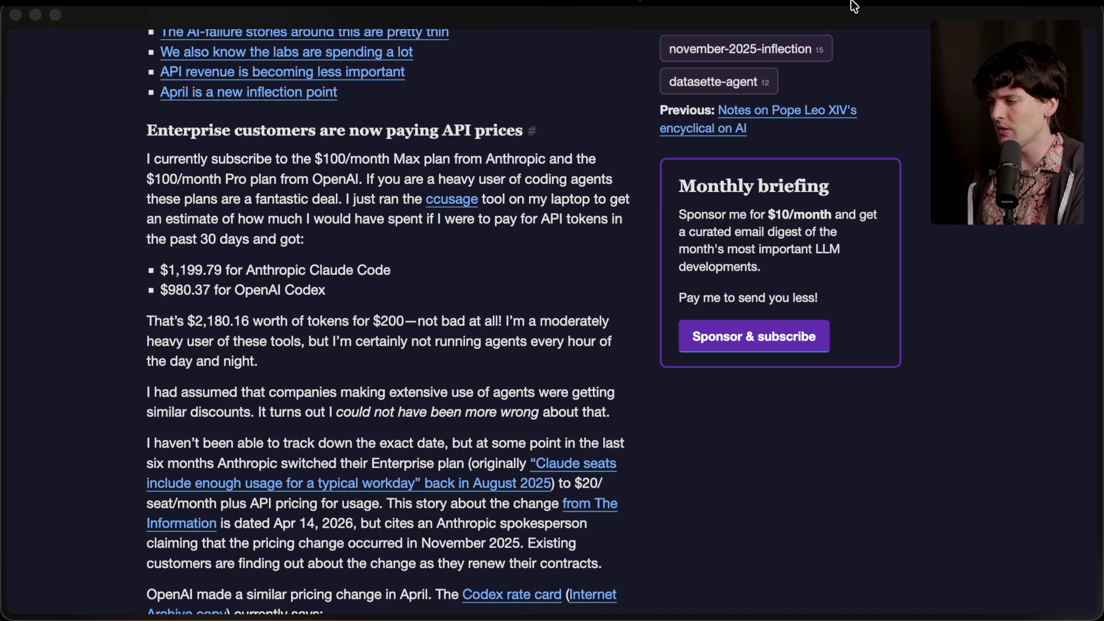
{"action": "mouse_move", "coordinate": [817, 22]}
{"action": "left_click", "coordinate": [610, 14]}
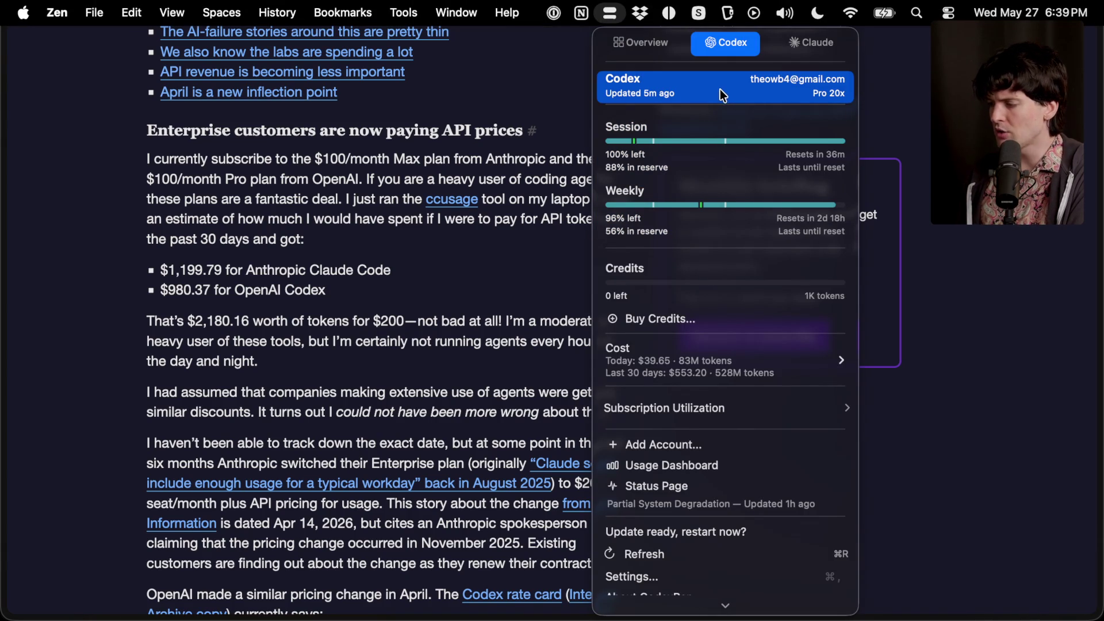
Enable 'Hide personal information' in CodexBar's Advanced settings and close the window.
{"action": "left_click", "coordinate": [625, 42]}
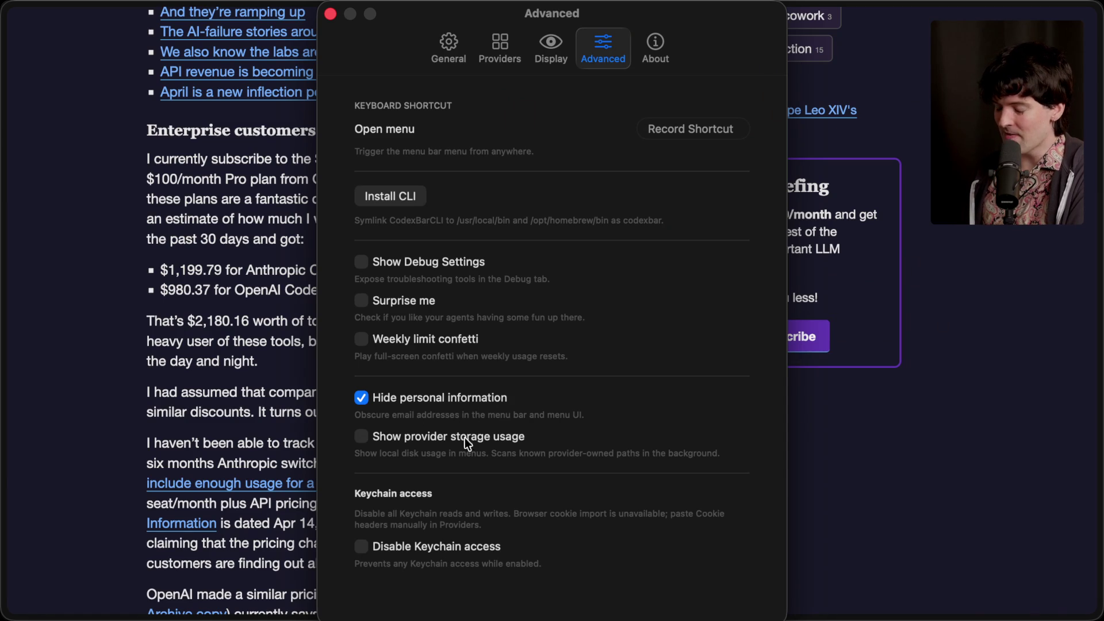
{"action": "left_click", "coordinate": [330, 15]}
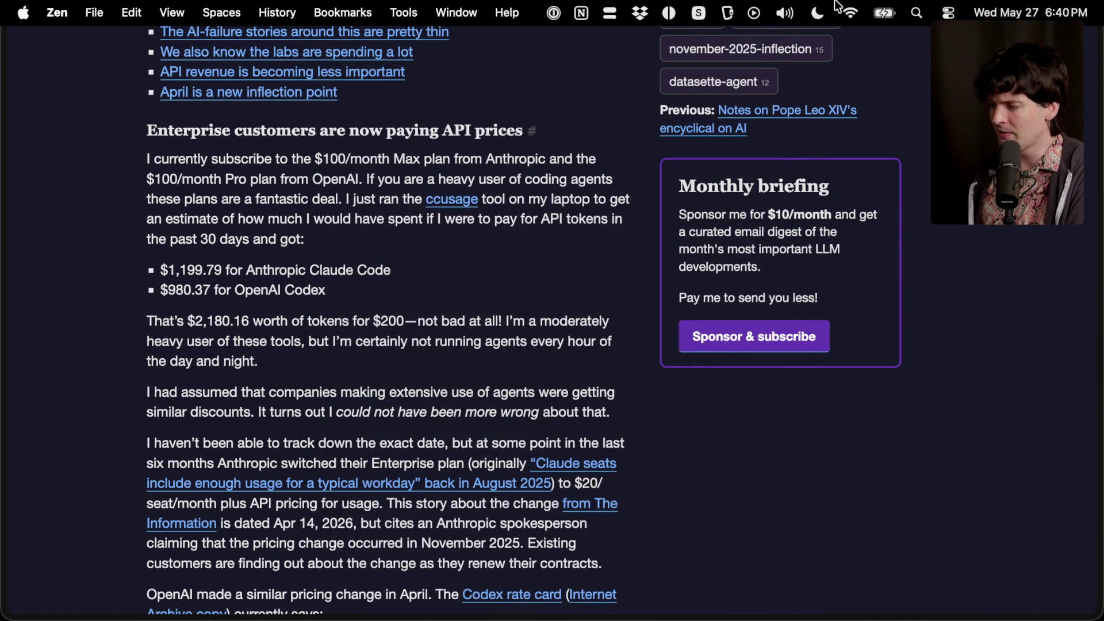
View CodexBar's Codex usage, $39.65 today and $553.20 over 30 days, then close the menu.
{"action": "left_click", "coordinate": [611, 13]}
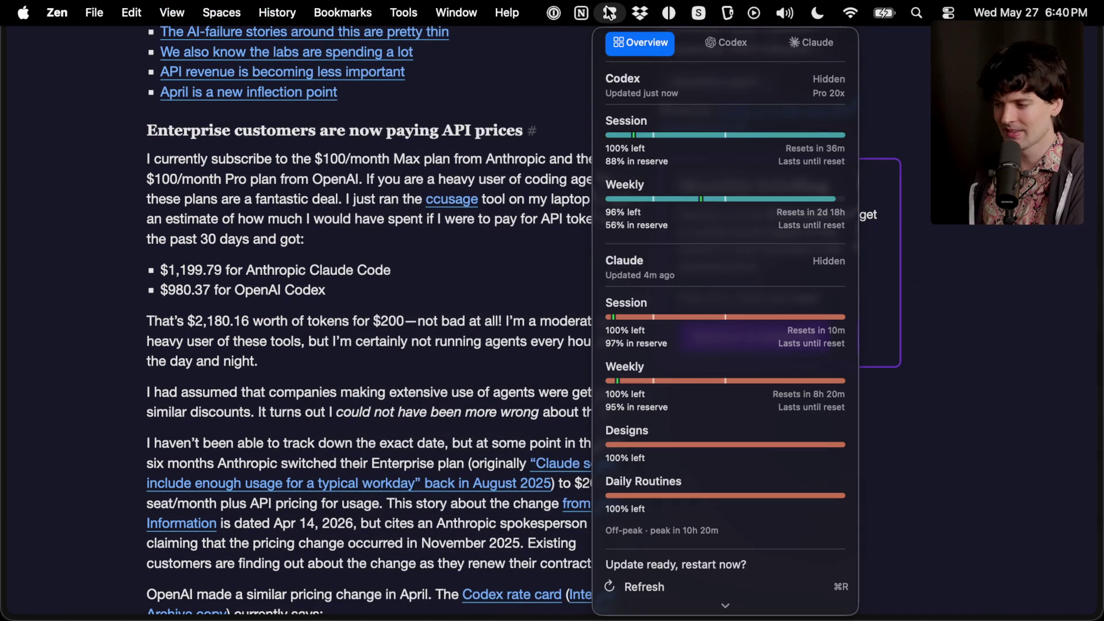
{"action": "left_click", "coordinate": [720, 43]}
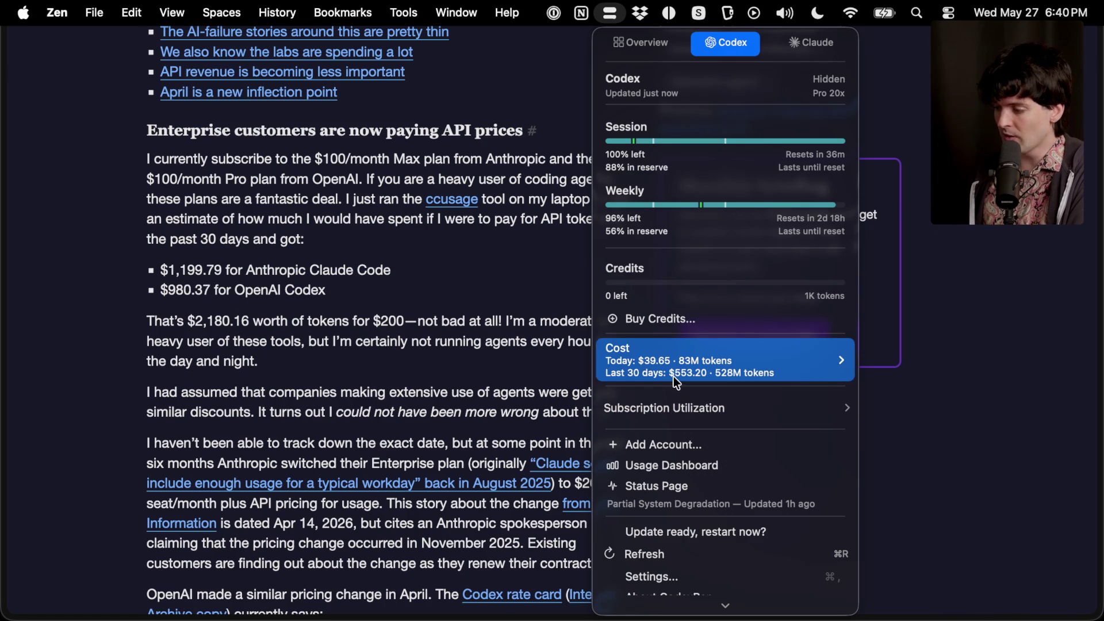
{"action": "mouse_move", "coordinate": [671, 378]}
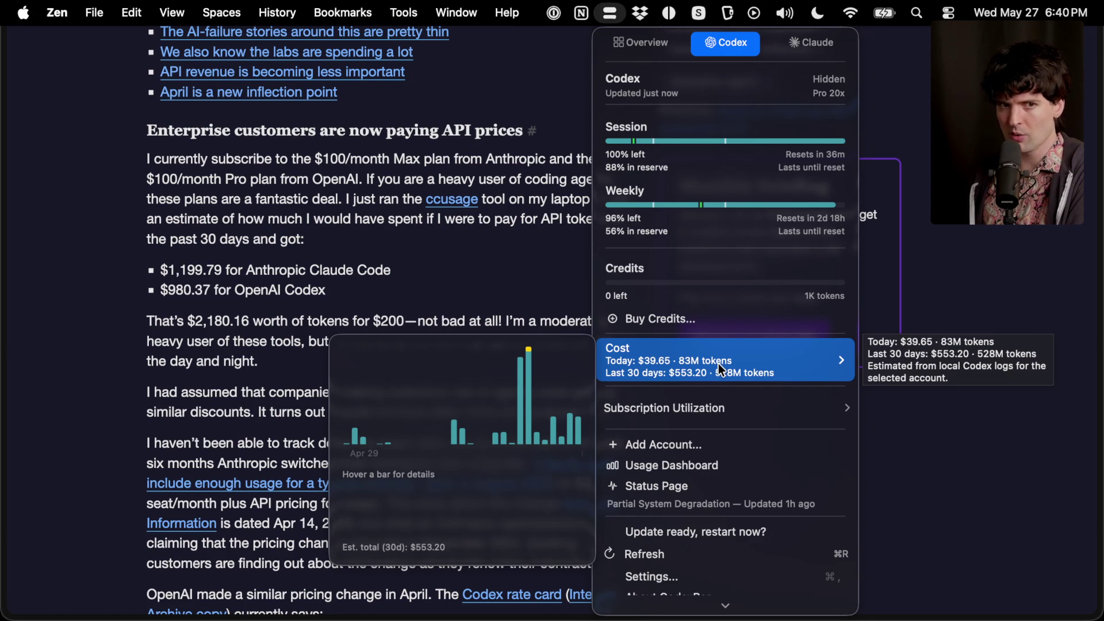
{"action": "left_click", "coordinate": [1044, 256]}
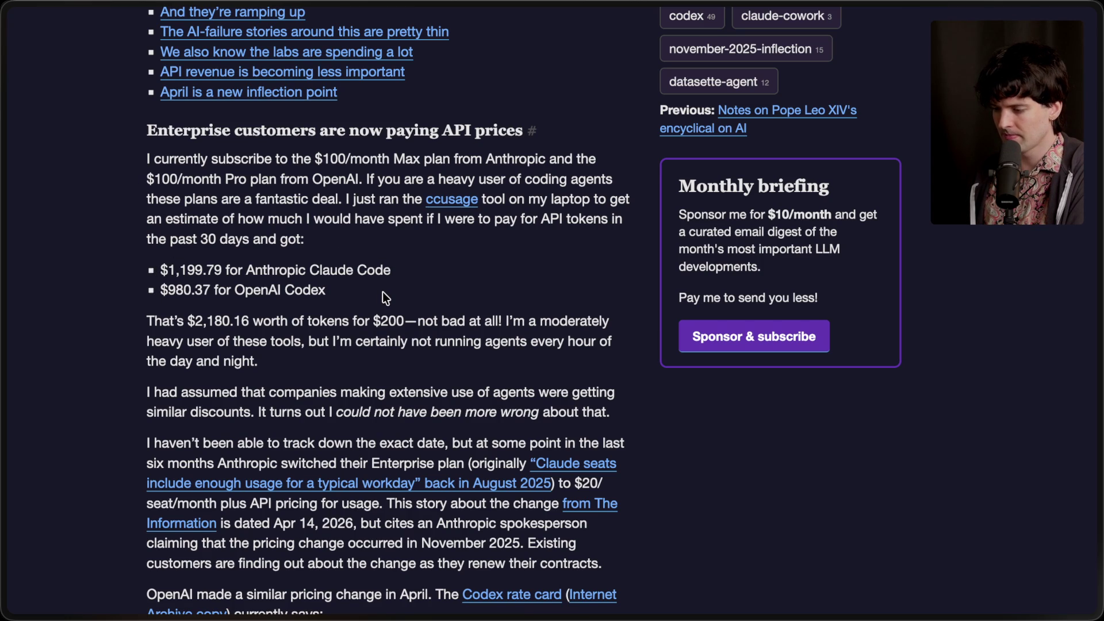
Highlight the Enterprise section text and the 'could not have been more wrong' sentence.
{"action": "scroll", "coordinate": [382, 292], "scroll_direction": "down", "scroll_amount": 3}
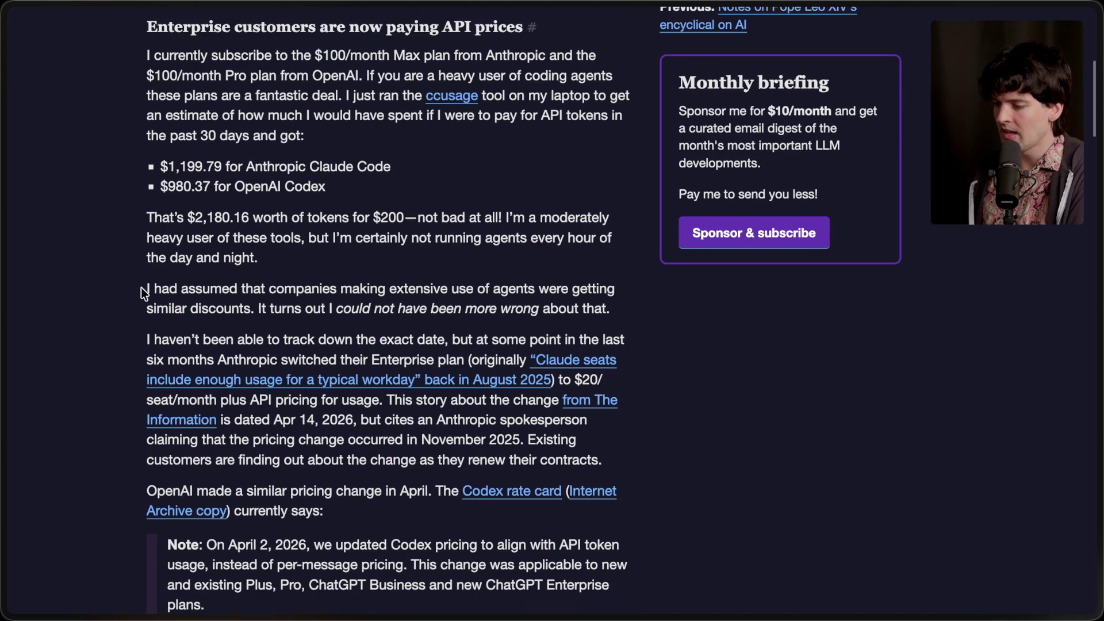
{"action": "mouse_move", "coordinate": [143, 288]}
{"action": "left_mouse_down"}
{"action": "mouse_move", "coordinate": [216, 298]}
{"action": "mouse_move", "coordinate": [181, 309]}
{"action": "left_mouse_up"}
{"action": "left_click", "coordinate": [262, 308]}
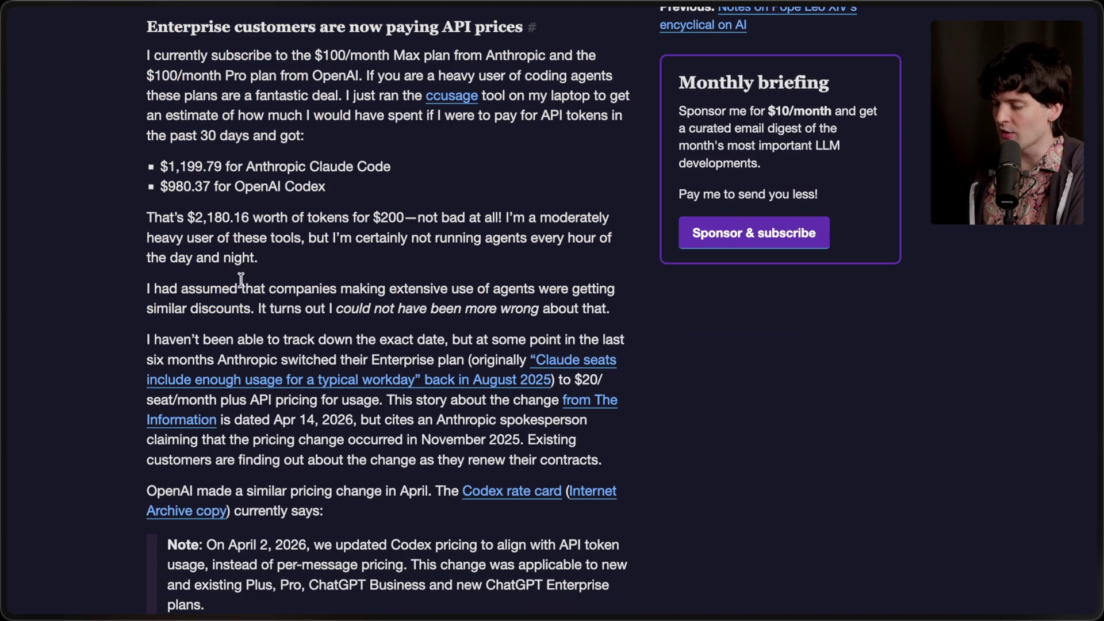
{"action": "left_click_drag", "start_coordinate": [256, 309], "coordinate": [624, 313]}
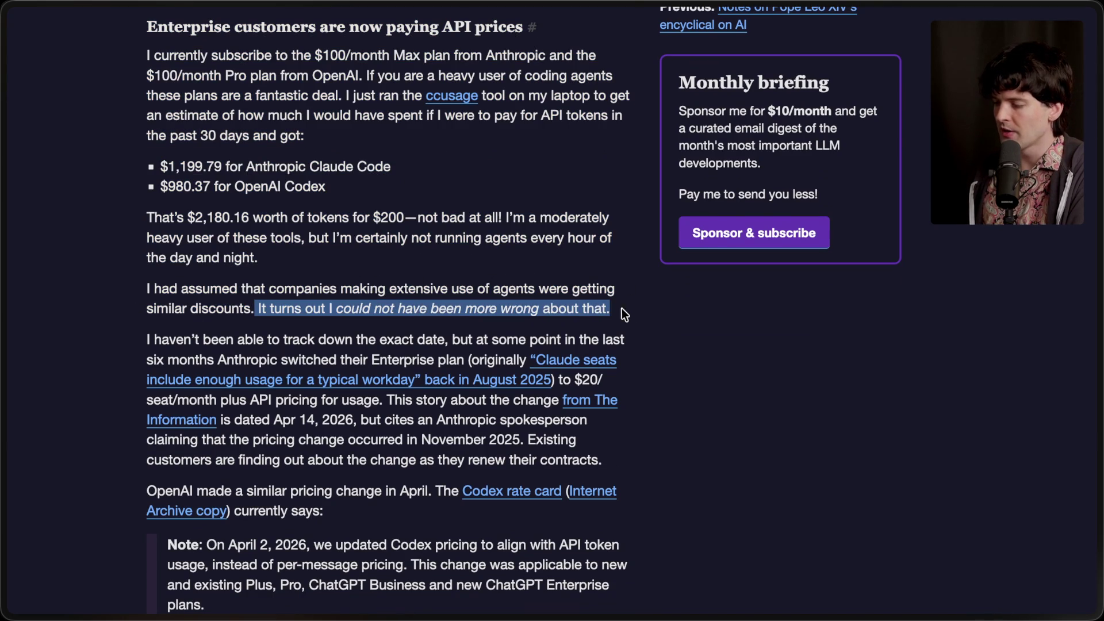
{"action": "scroll", "coordinate": [627, 313], "scroll_direction": "down", "scroll_amount": 1}
{"action": "left_click", "coordinate": [203, 301]}
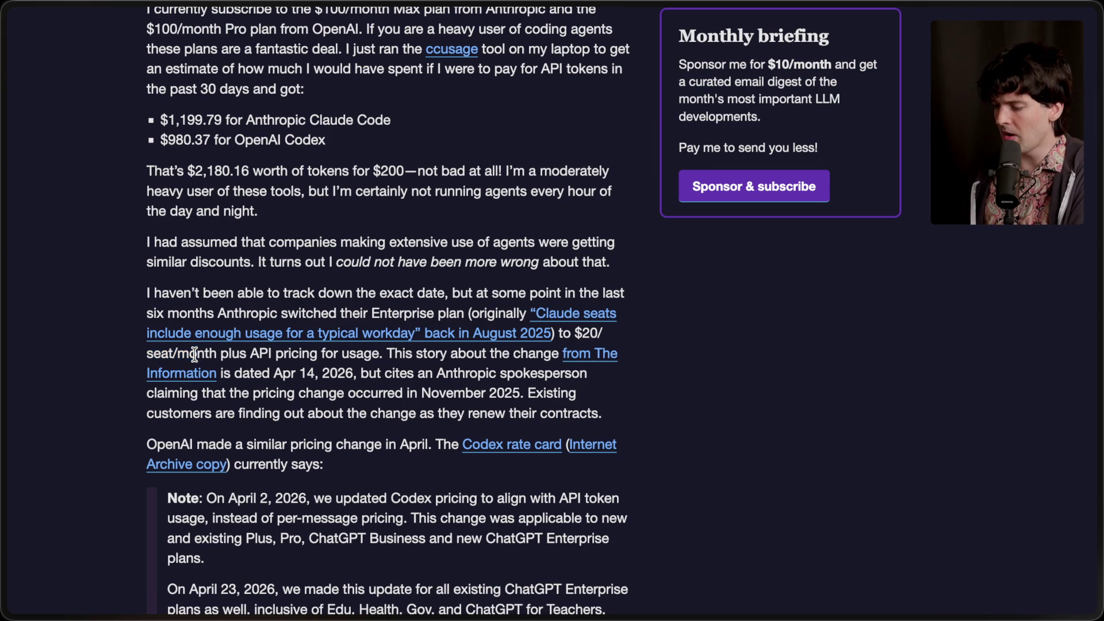
Highlight the 'plus API pricing for usage' phrase and the sentence about existing customers renewing contracts.
{"action": "left_click_drag", "start_coordinate": [219, 353], "coordinate": [375, 353]}
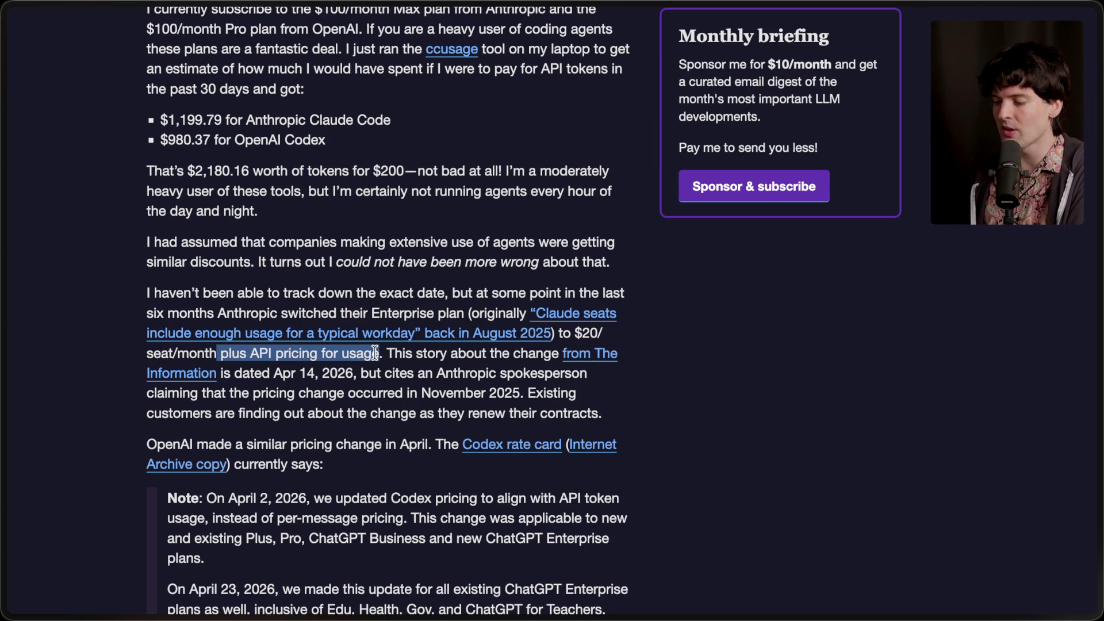
{"action": "left_click", "coordinate": [375, 353]}
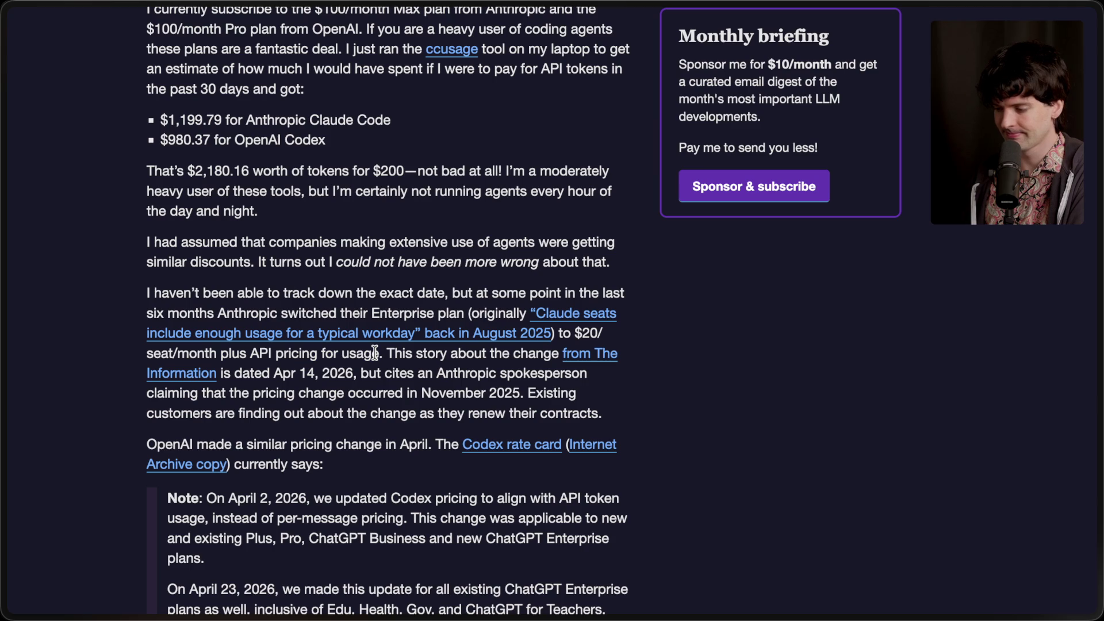
{"action": "scroll", "coordinate": [375, 352], "scroll_direction": "down", "scroll_amount": 5}
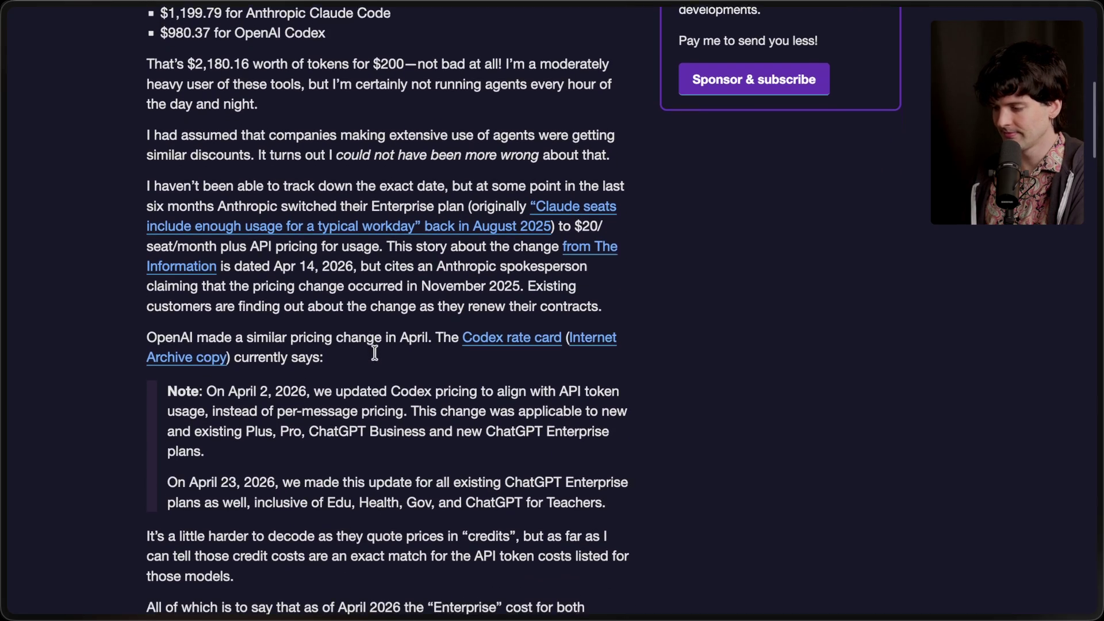
{"action": "left_click_drag", "start_coordinate": [528, 270], "coordinate": [617, 290]}
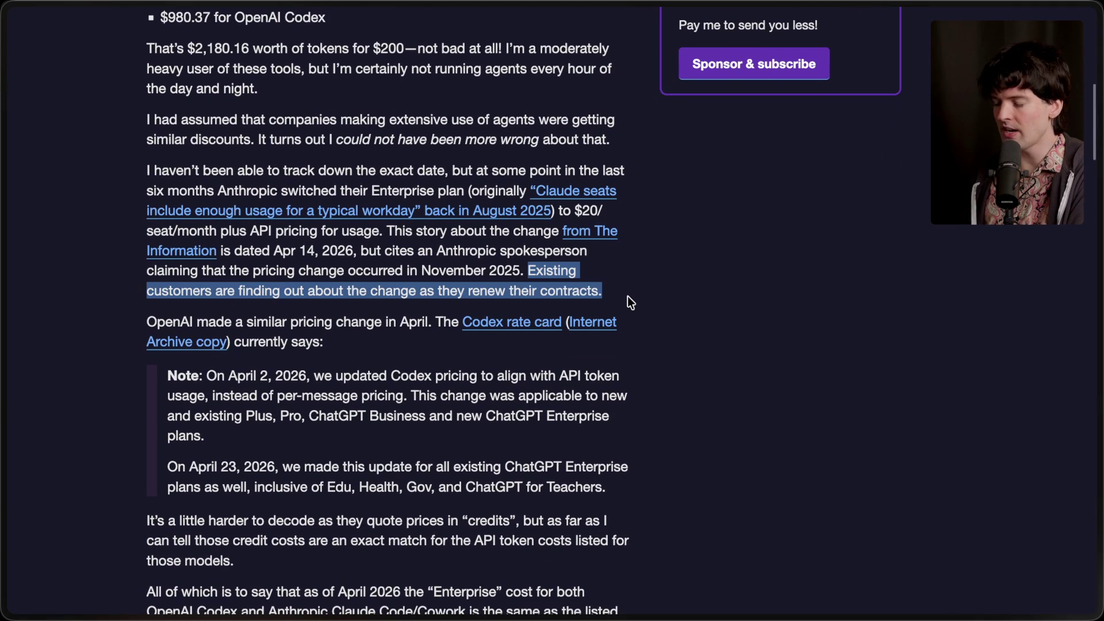
{"action": "left_click", "coordinate": [627, 296]}
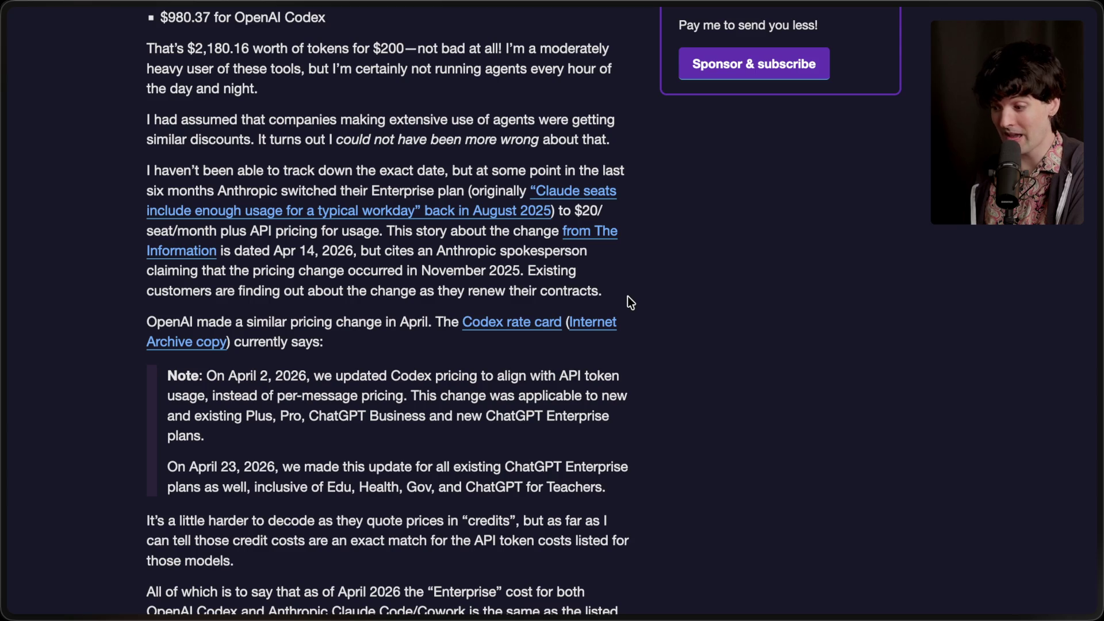
{"action": "scroll", "coordinate": [627, 296], "scroll_direction": "down", "scroll_amount": 5}
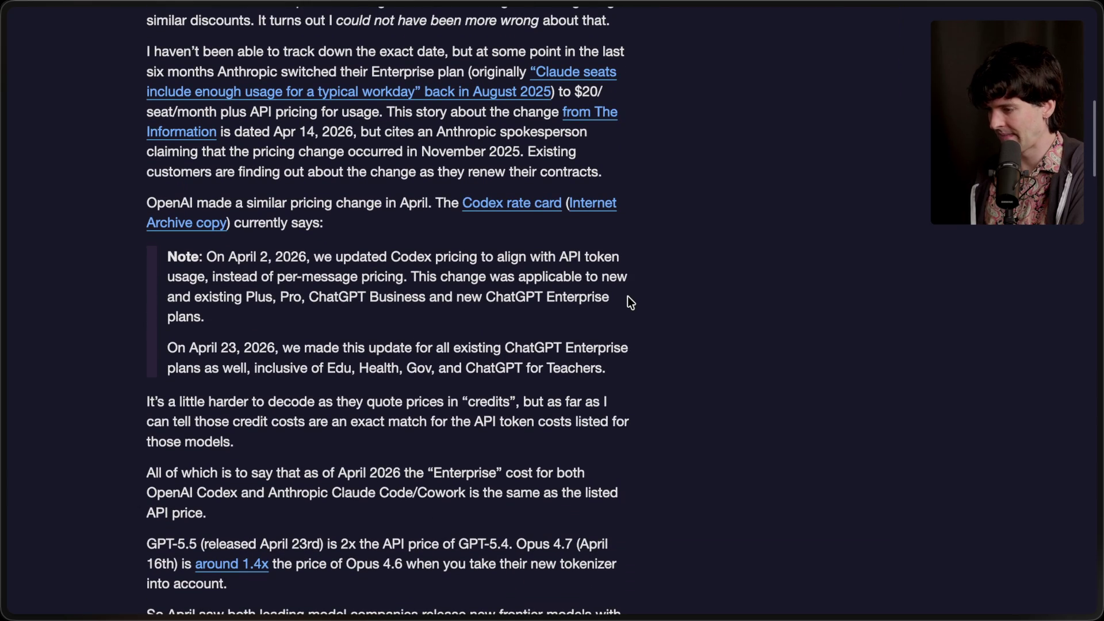
Read down to the GPT-5.5 and Opus 4.7 price comparison, highlighting the 'API token costs listed for those models' line.
{"action": "left_click_drag", "start_coordinate": [149, 205], "coordinate": [250, 348]}
{"action": "left_click", "coordinate": [236, 288]}
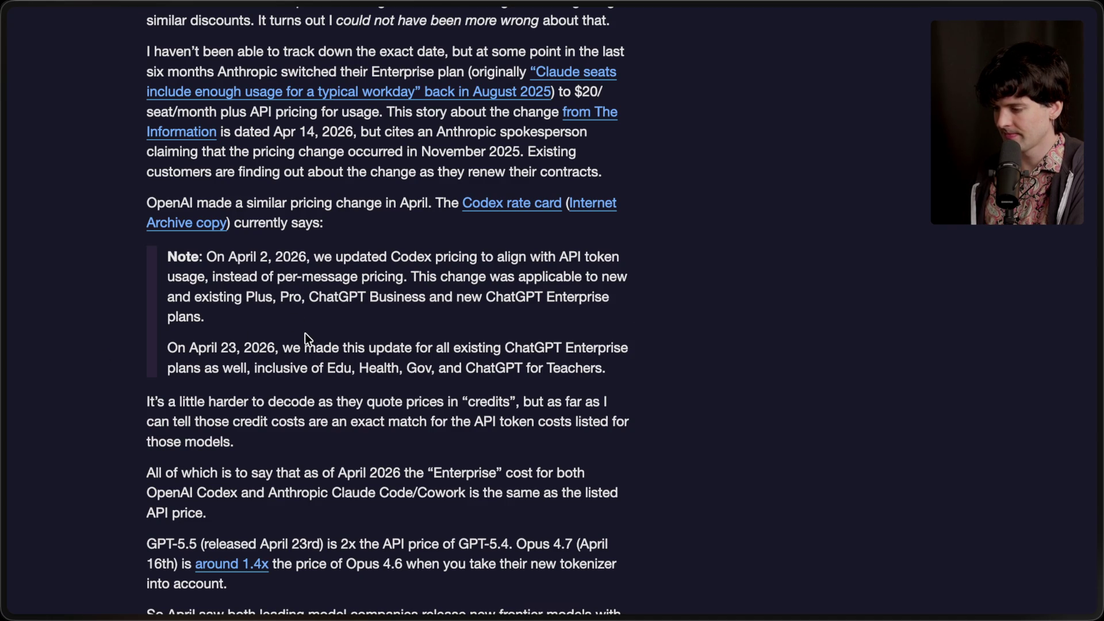
{"action": "scroll", "coordinate": [305, 337], "scroll_direction": "down", "scroll_amount": 3}
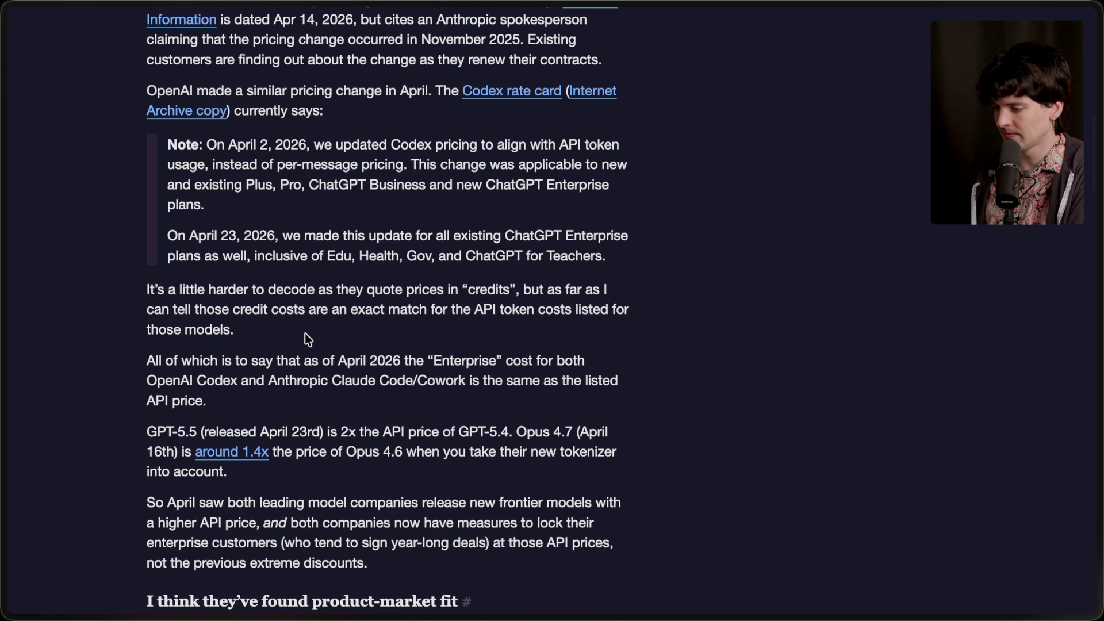
{"action": "scroll", "coordinate": [306, 335], "scroll_direction": "down", "scroll_amount": 1}
{"action": "left_click_drag", "start_coordinate": [140, 254], "coordinate": [257, 284]}
{"action": "left_click", "coordinate": [335, 269]}
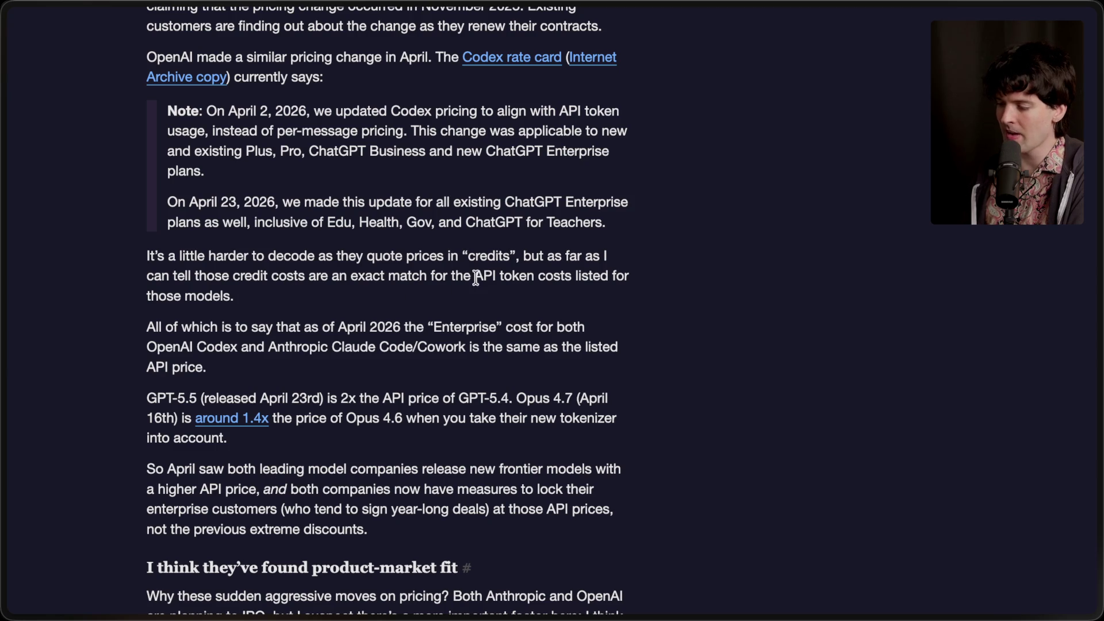
{"action": "left_click_drag", "start_coordinate": [475, 277], "coordinate": [486, 291]}
{"action": "left_click", "coordinate": [443, 302]}
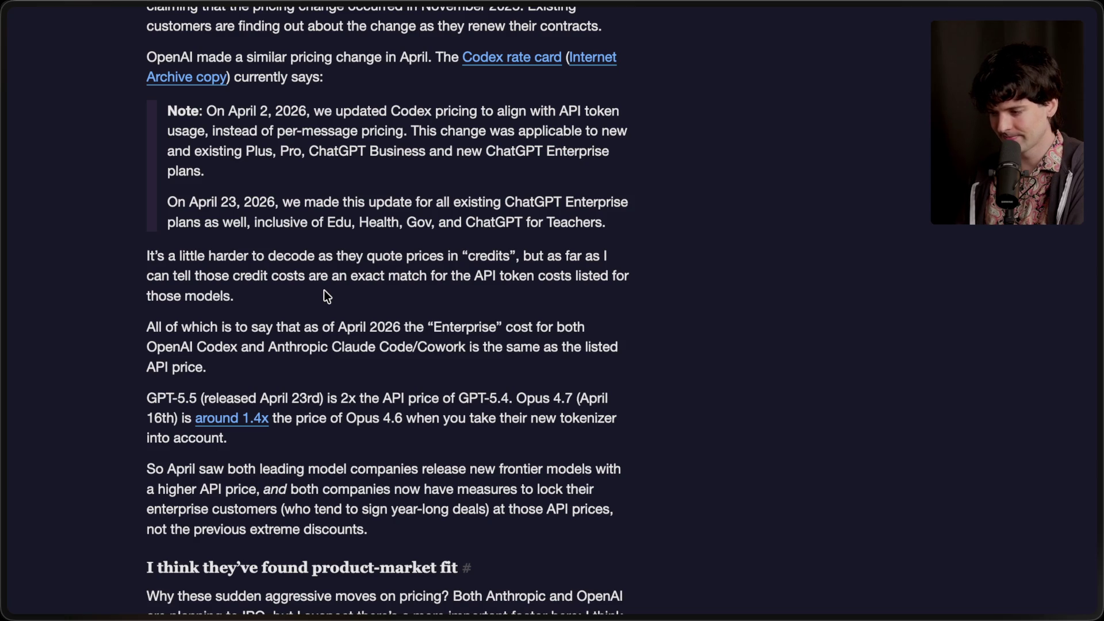
{"action": "scroll", "coordinate": [324, 291], "scroll_direction": "down", "scroll_amount": 3}
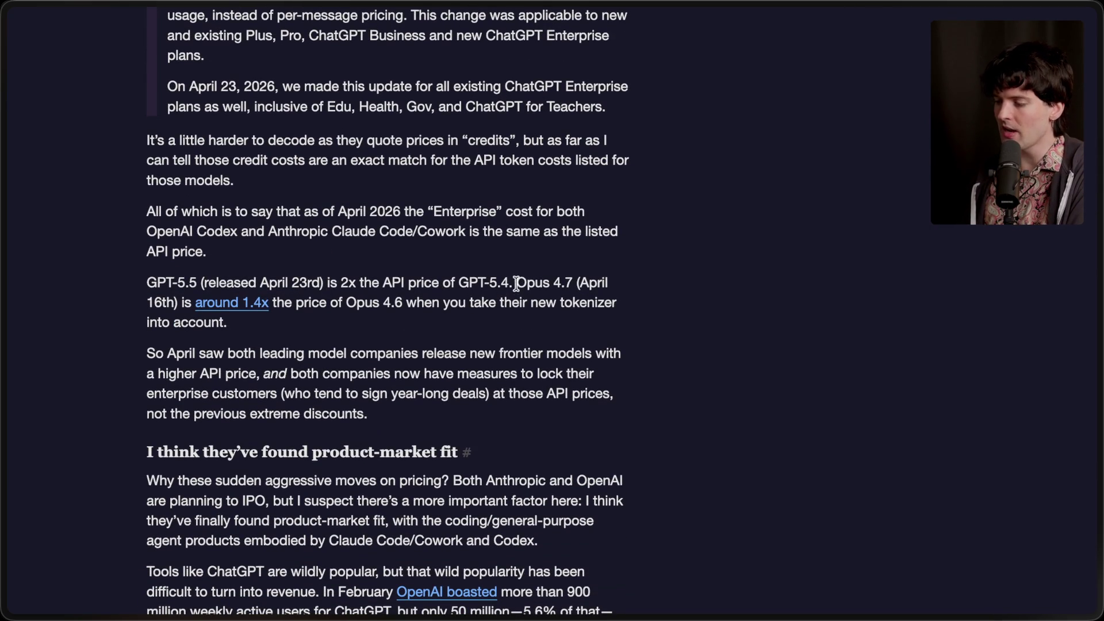
Highlight the sentence saying GPT-5.5 costs 2x GPT-5.4's API price.
{"action": "left_click_drag", "start_coordinate": [515, 282], "coordinate": [66, 292]}
{"action": "left_click_drag", "start_coordinate": [144, 290], "coordinate": [147, 284]}
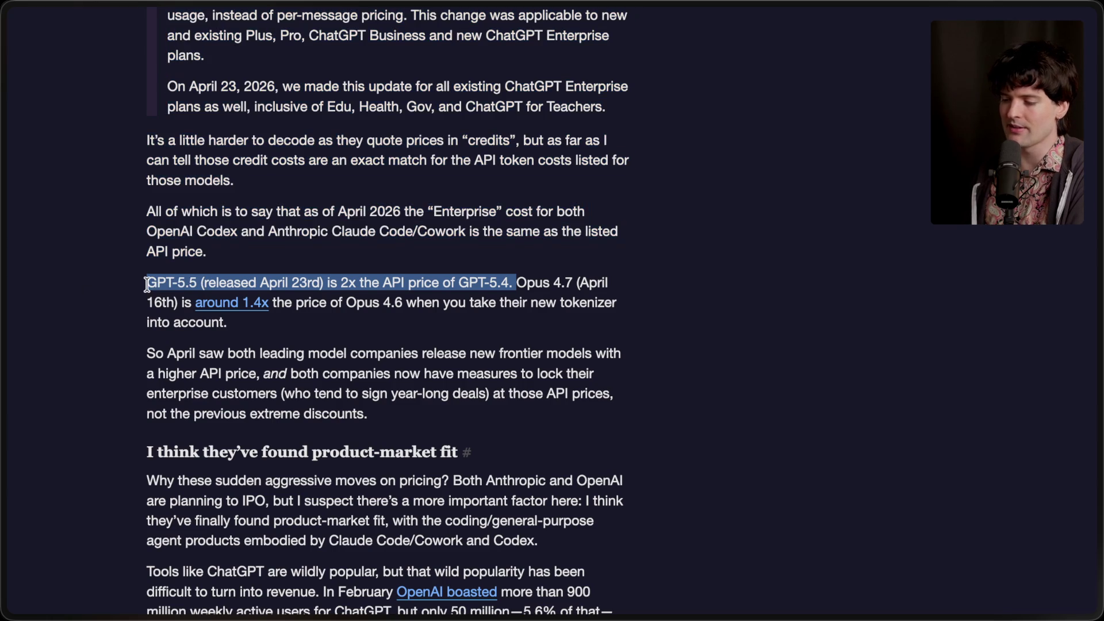
{"action": "left_click", "coordinate": [513, 291]}
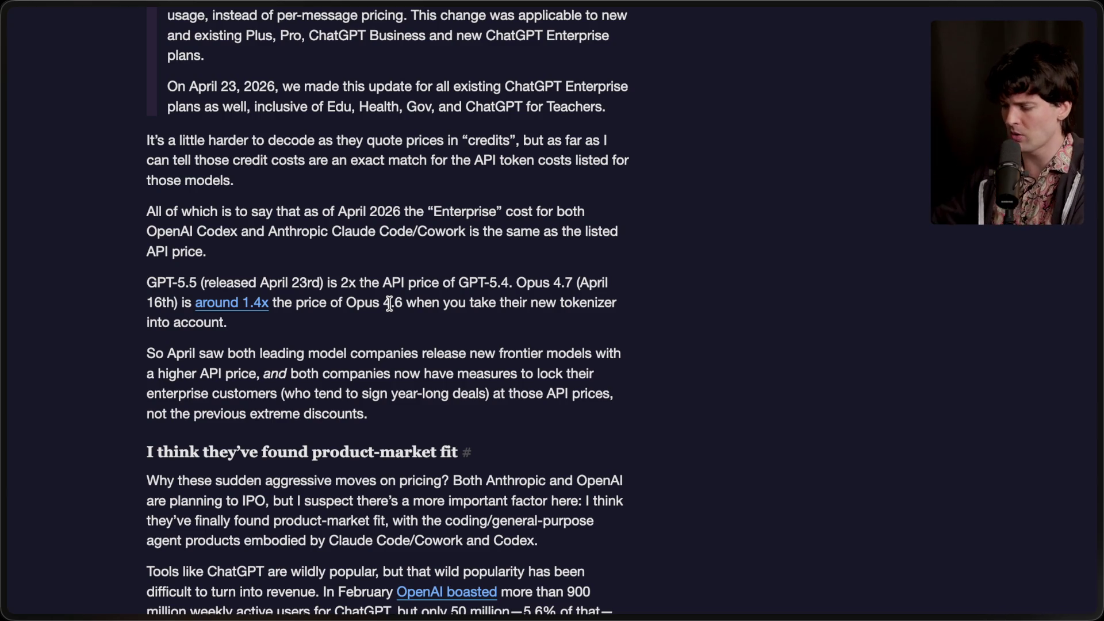
Highlight the OpenAI Codex-to-discounts passage, then scroll to 'I think they've found product-market fit'.
{"action": "scroll", "coordinate": [389, 303], "scroll_direction": "down", "scroll_amount": 3}
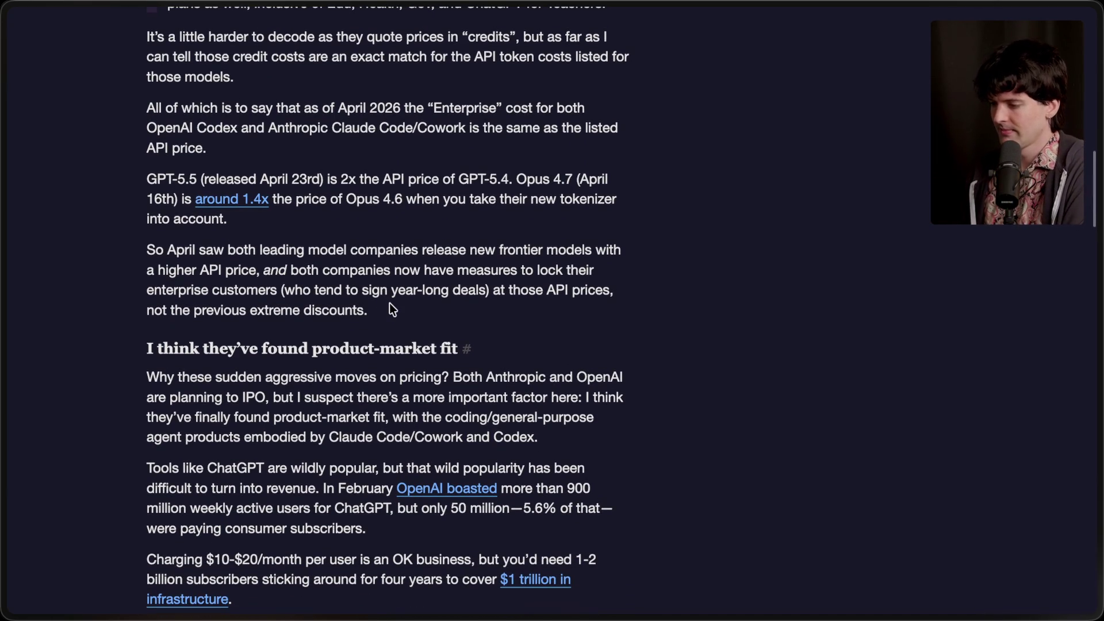
{"action": "mouse_move", "coordinate": [398, 311]}
{"action": "left_mouse_down"}
{"action": "mouse_move", "coordinate": [173, 146]}
{"action": "mouse_move", "coordinate": [180, 128]}
{"action": "left_mouse_up"}
{"action": "left_click", "coordinate": [270, 139]}
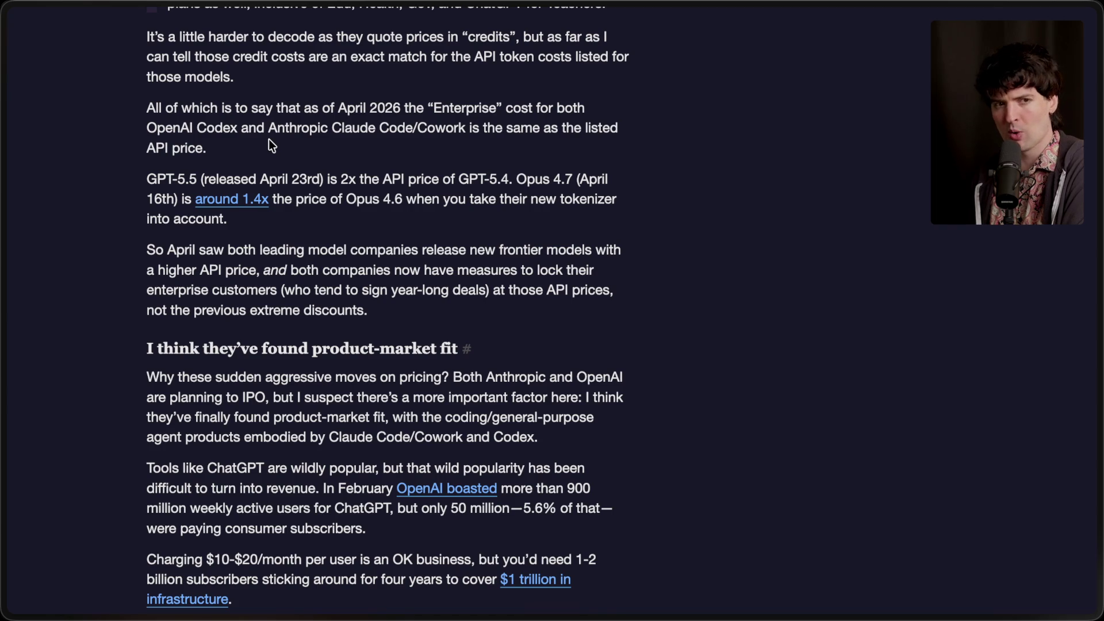
{"action": "scroll", "coordinate": [269, 140], "scroll_direction": "down", "scroll_amount": 4}
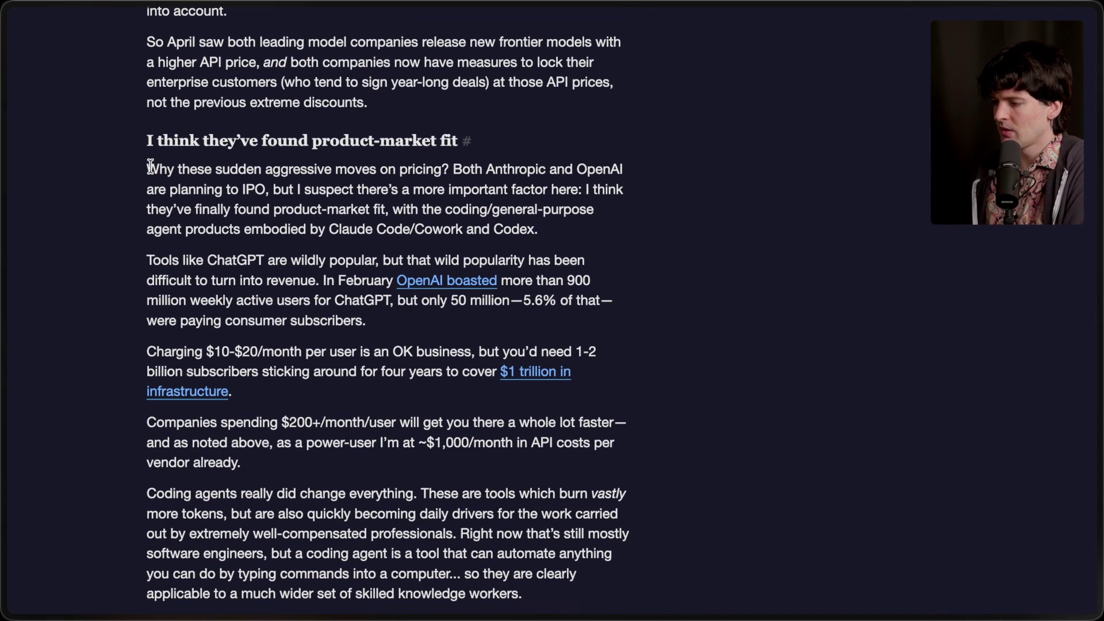
Highlight the aggressive-pricing question, the product-market fit claim and the Claude Code/Cowork and Codex mention.
{"action": "left_click_drag", "start_coordinate": [147, 169], "coordinate": [456, 171]}
{"action": "left_click", "coordinate": [455, 171]}
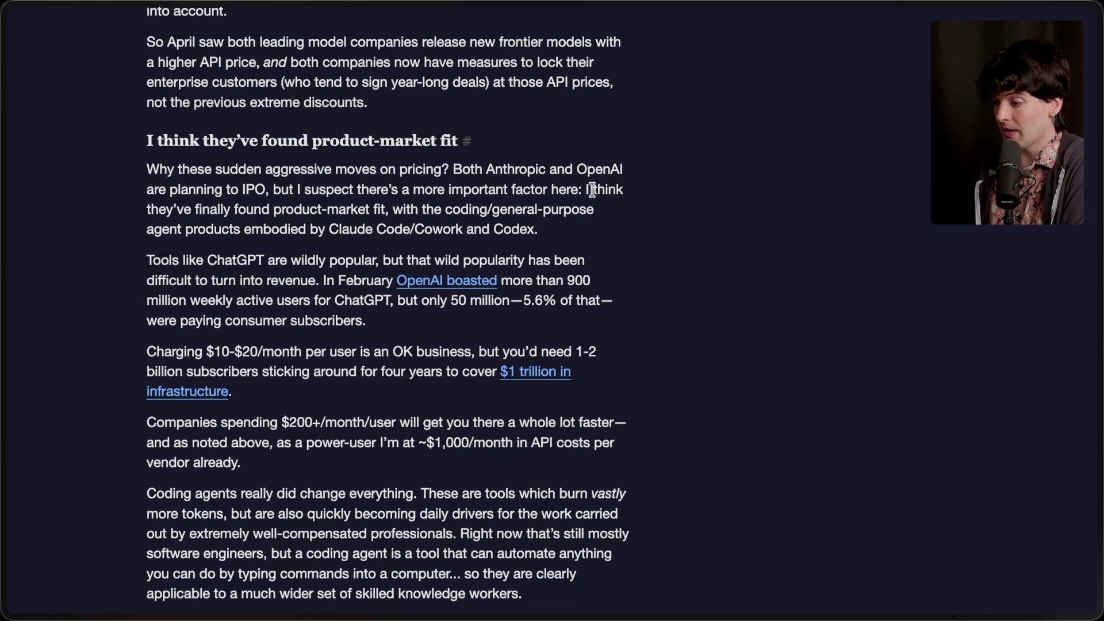
{"action": "left_click_drag", "start_coordinate": [585, 189], "coordinate": [586, 236]}
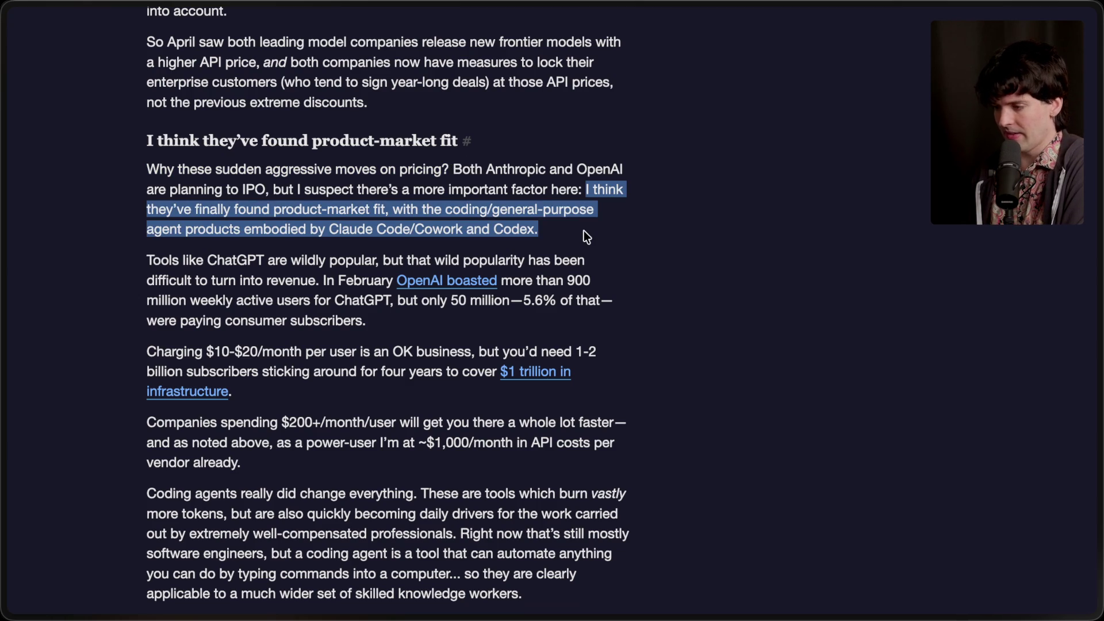
{"action": "left_click", "coordinate": [585, 231]}
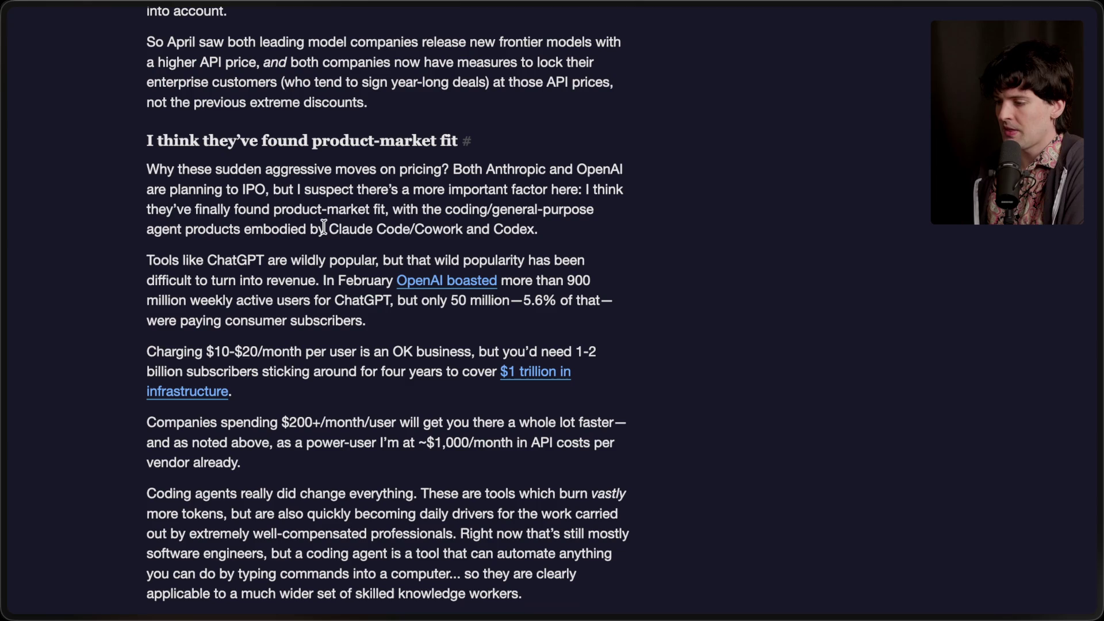
{"action": "left_click_drag", "start_coordinate": [326, 229], "coordinate": [547, 230]}
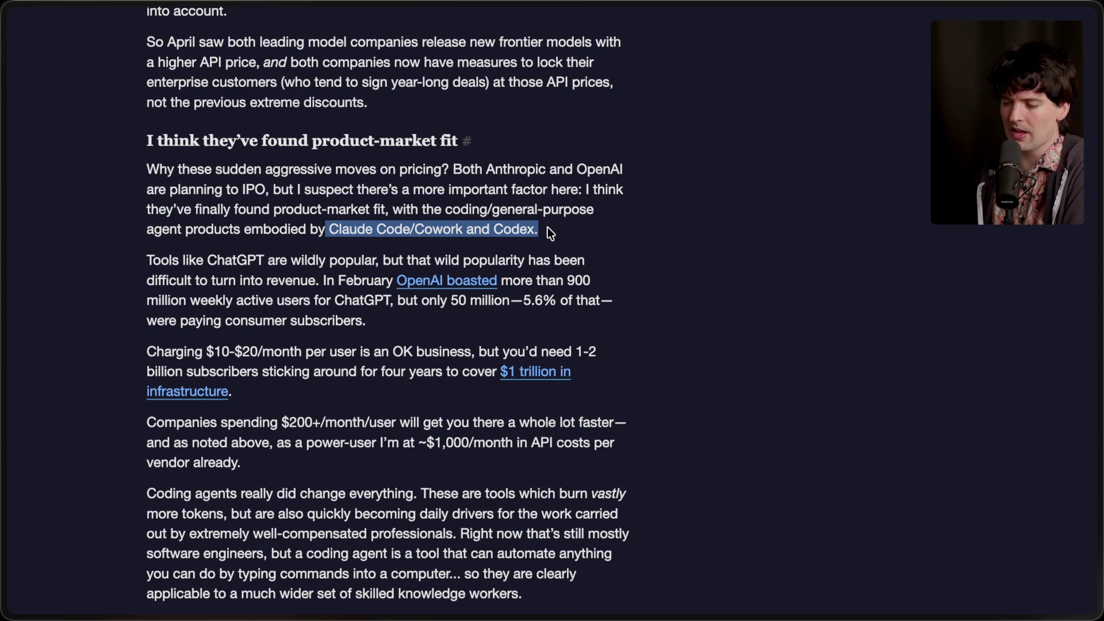
{"action": "left_click", "coordinate": [634, 251]}
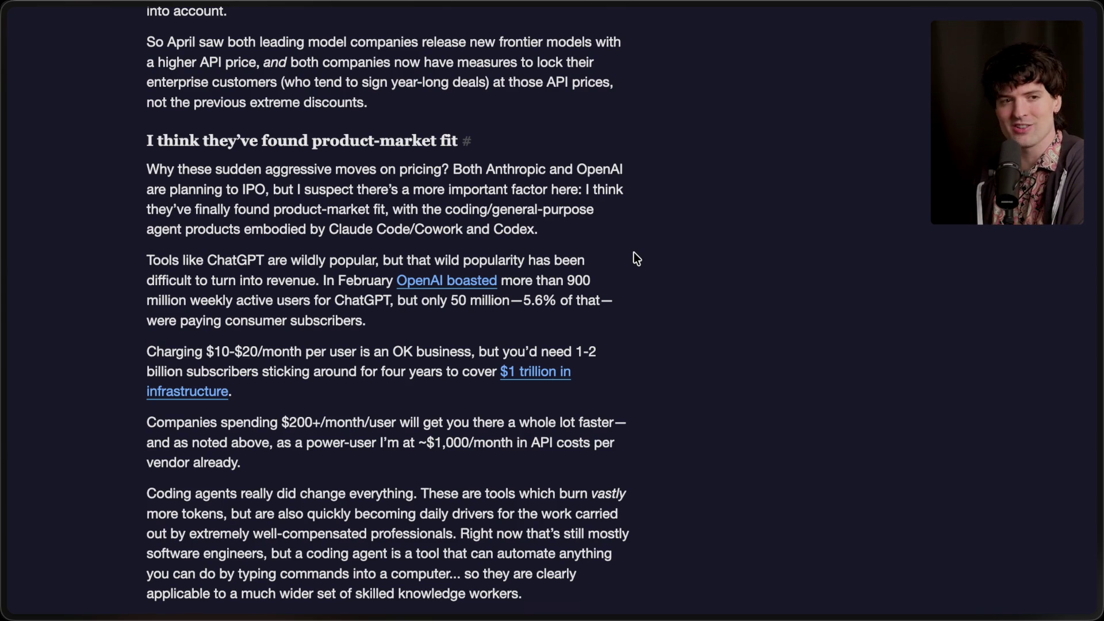
Read further, highlighting the 50 million paying subscribers figure, the product-market fit heading and the $200+/month/user figure.
{"action": "scroll", "coordinate": [633, 261], "scroll_direction": "down", "scroll_amount": 1}
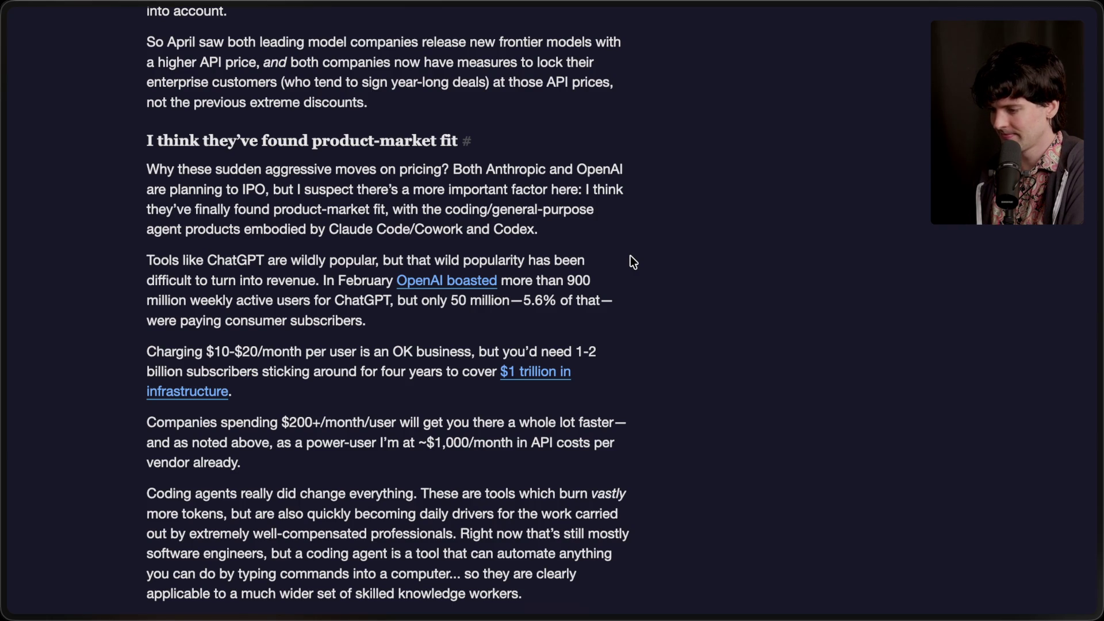
{"action": "scroll", "coordinate": [630, 257], "scroll_direction": "down", "scroll_amount": 2}
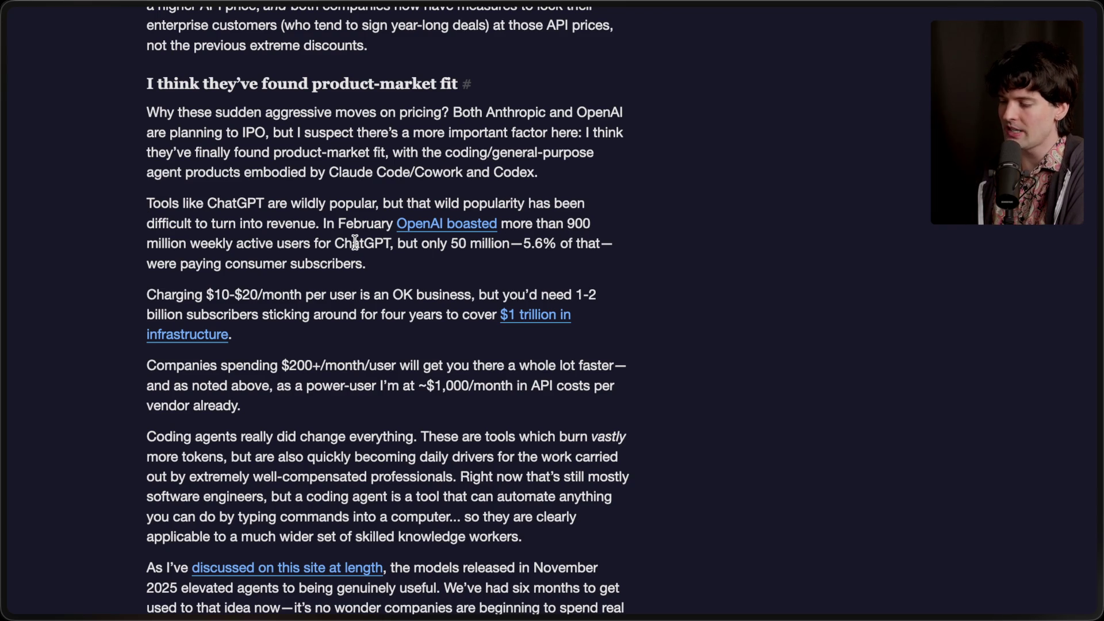
{"action": "left_click_drag", "start_coordinate": [397, 243], "coordinate": [409, 267]}
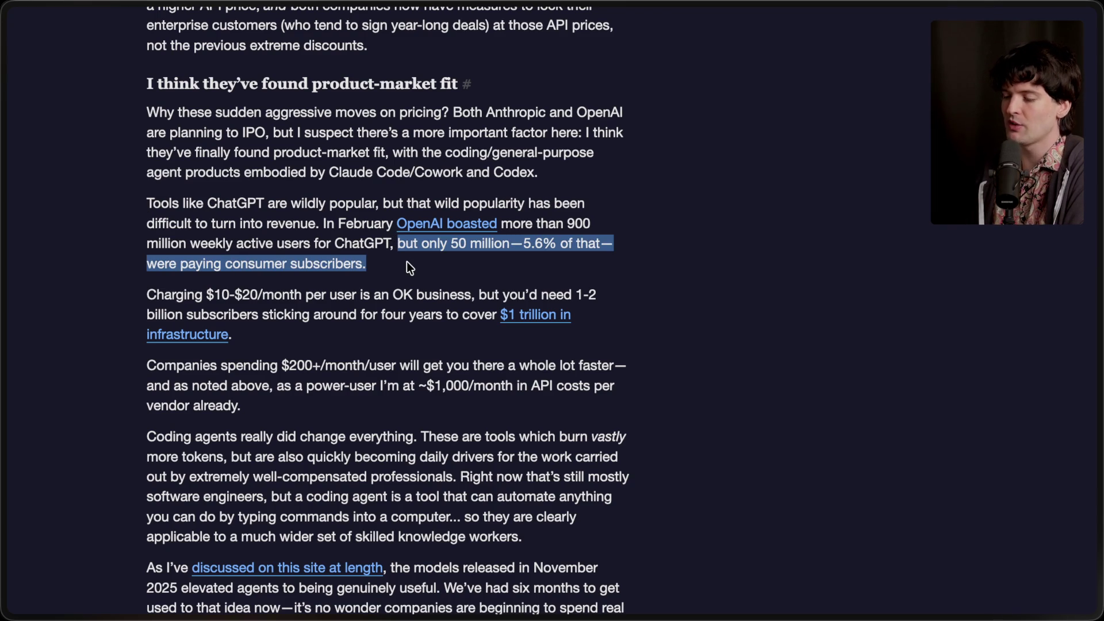
{"action": "left_click", "coordinate": [406, 262]}
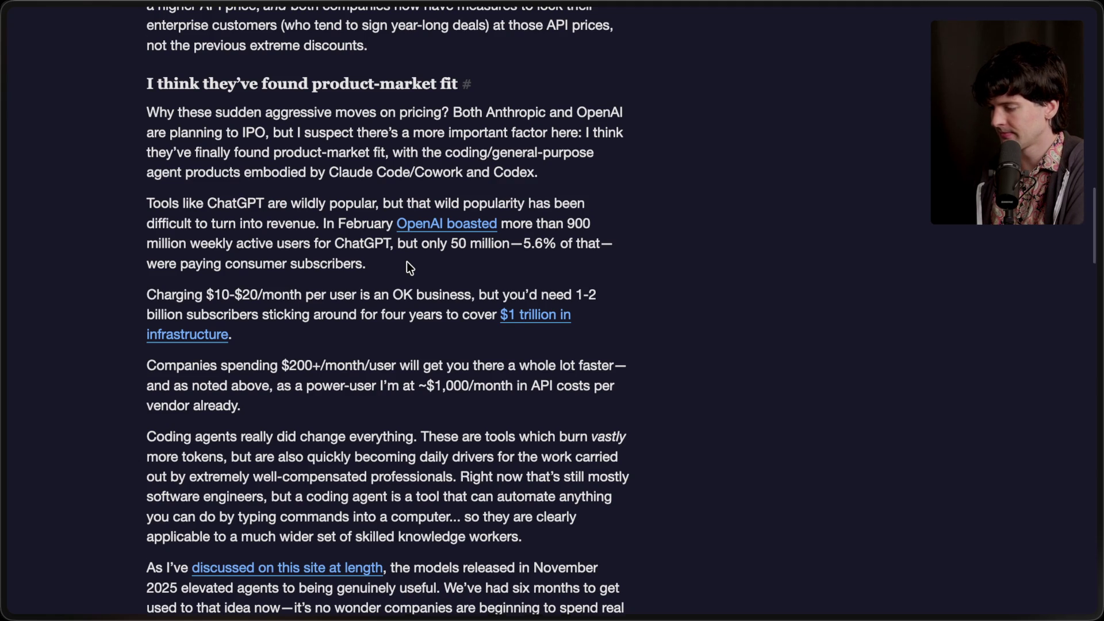
{"action": "scroll", "coordinate": [406, 262], "scroll_direction": "down", "scroll_amount": 2}
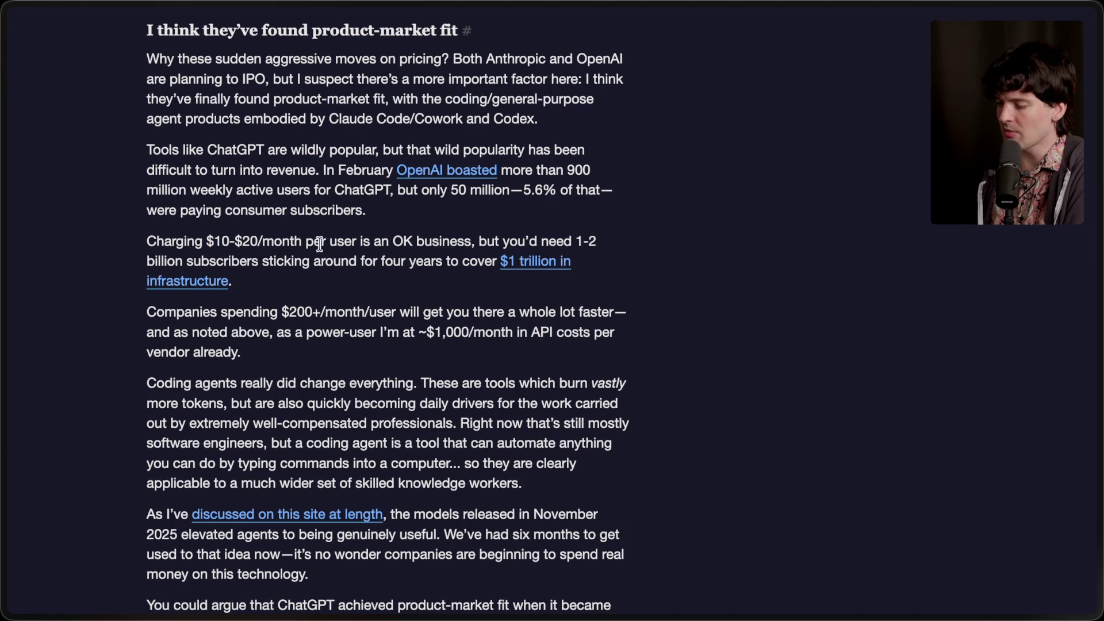
{"action": "left_click_drag", "start_coordinate": [262, 285], "coordinate": [121, 242]}
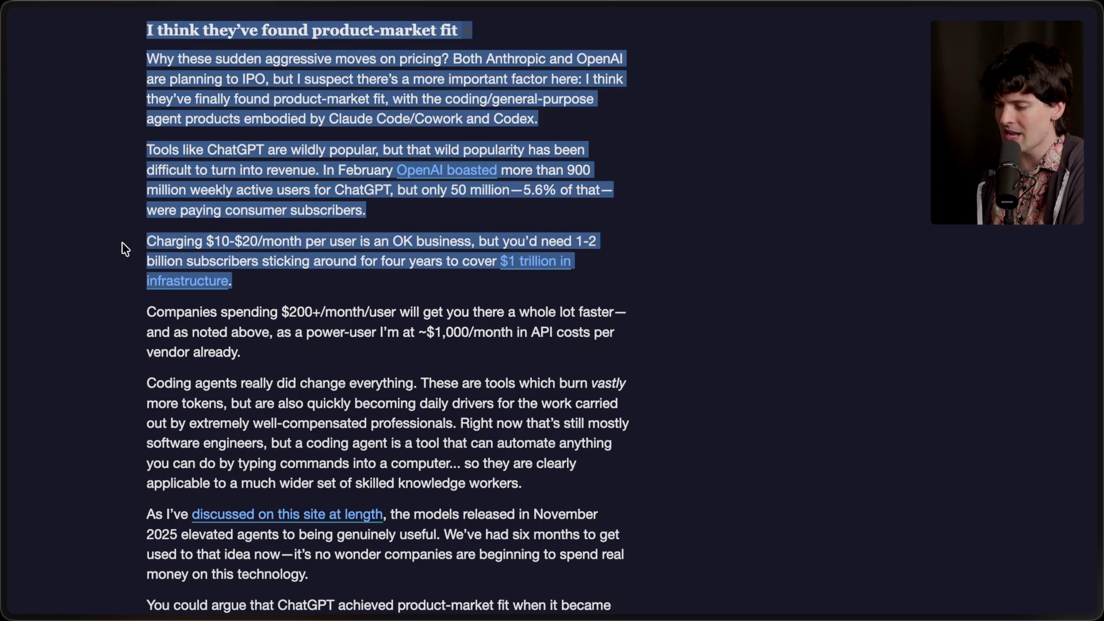
{"action": "left_click", "coordinate": [327, 313]}
{"action": "scroll", "coordinate": [327, 313], "scroll_direction": "down", "scroll_amount": 3}
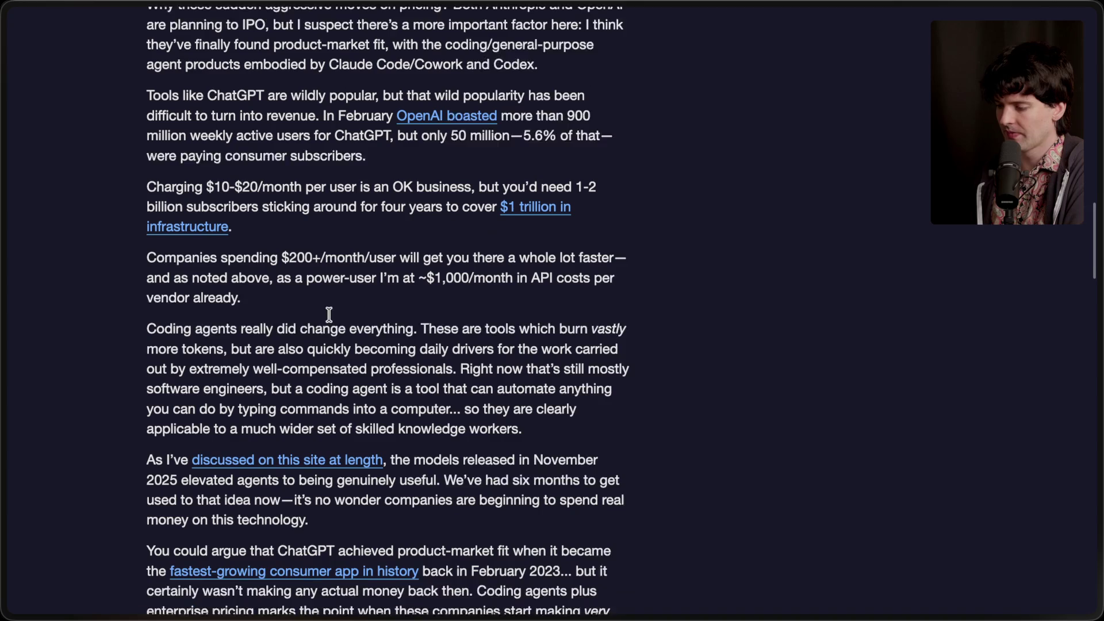
{"action": "left_click_drag", "start_coordinate": [282, 230], "coordinate": [399, 226]}
{"action": "left_click", "coordinate": [399, 226]}
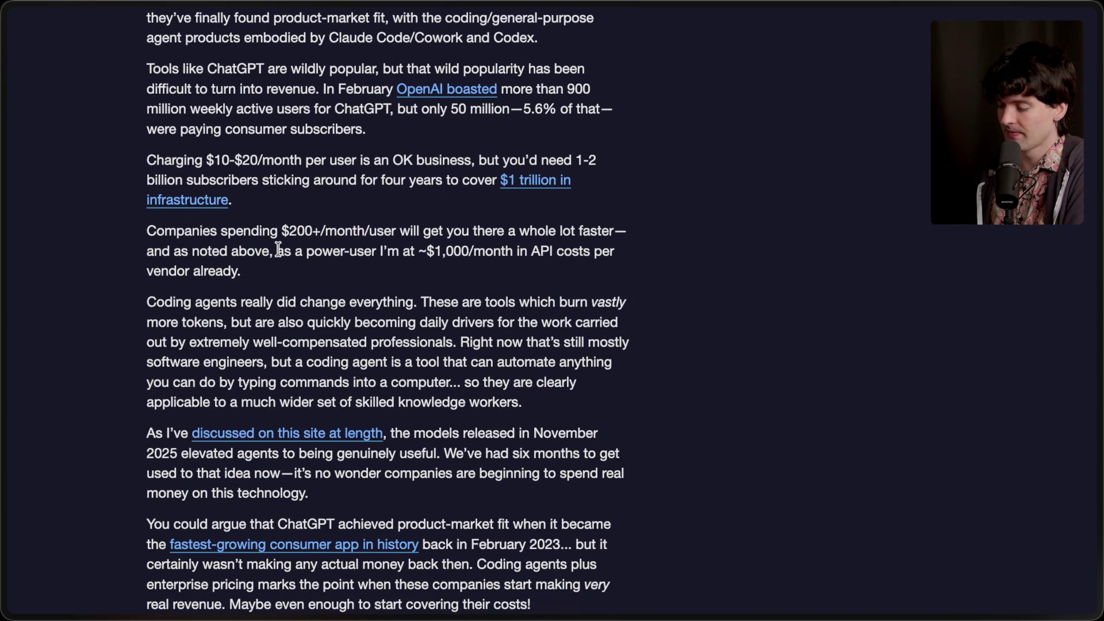
Scroll down to the 'And they're ramping up' open-jobs comparison and Uber's maxed-out AI budget.
{"action": "scroll", "coordinate": [289, 291], "scroll_direction": "down", "scroll_amount": 5}
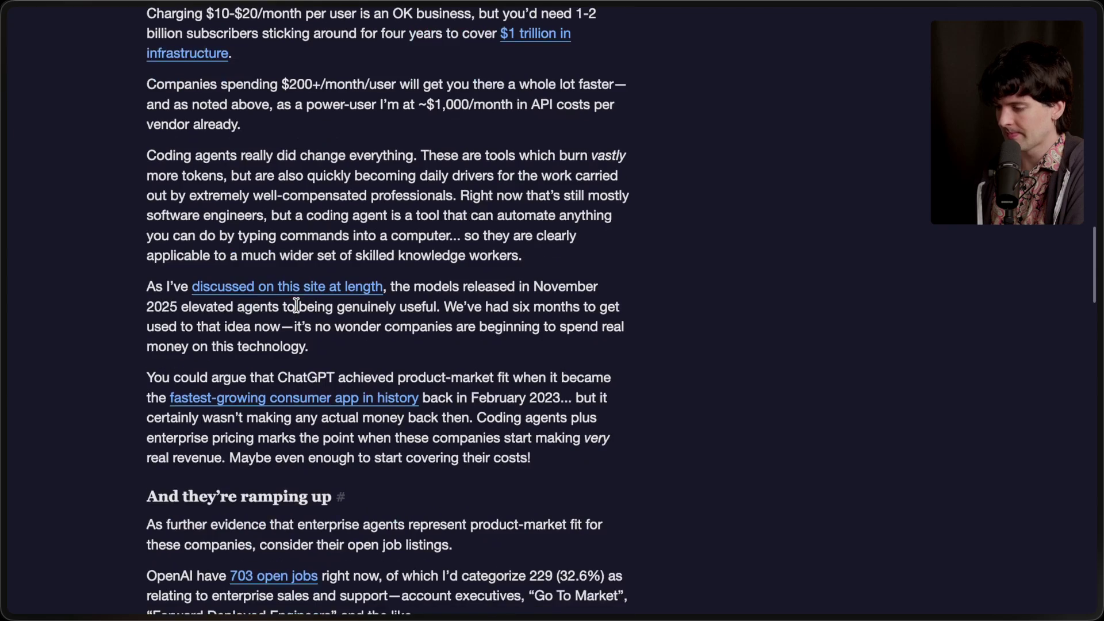
{"action": "scroll", "coordinate": [296, 306], "scroll_direction": "down", "scroll_amount": 1}
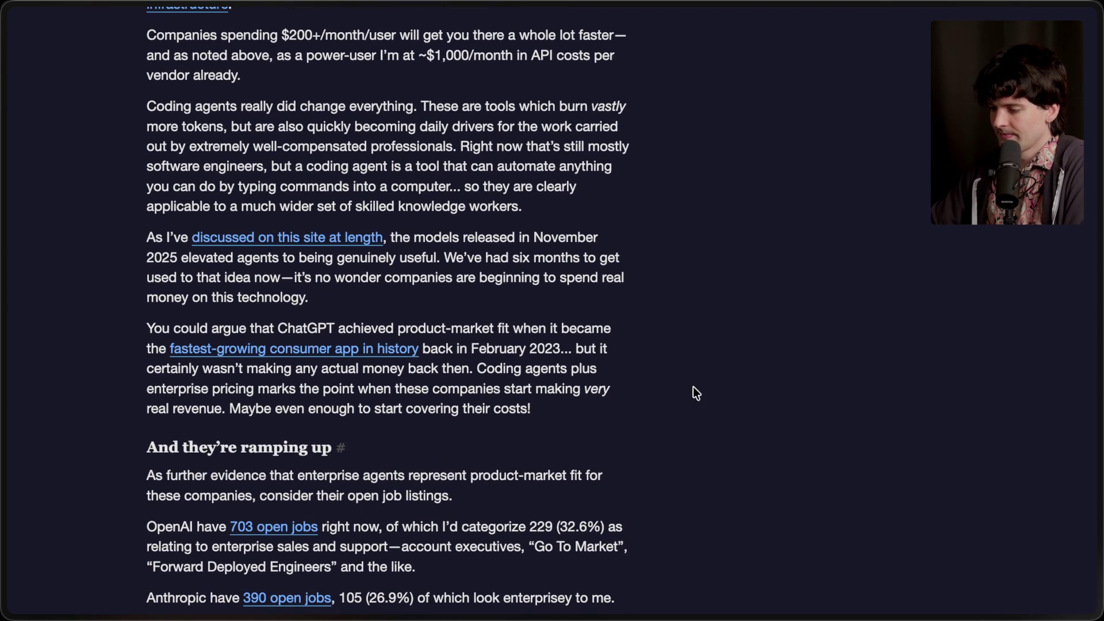
{"action": "scroll", "coordinate": [675, 401], "scroll_direction": "down", "scroll_amount": 3}
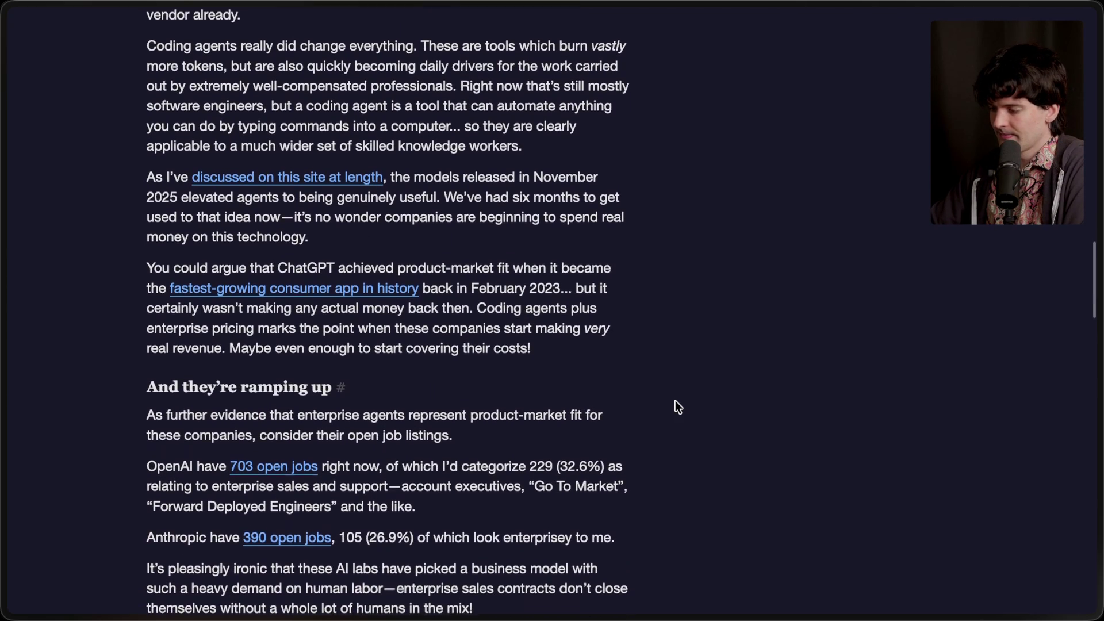
{"action": "scroll", "coordinate": [675, 400], "scroll_direction": "down", "scroll_amount": 5}
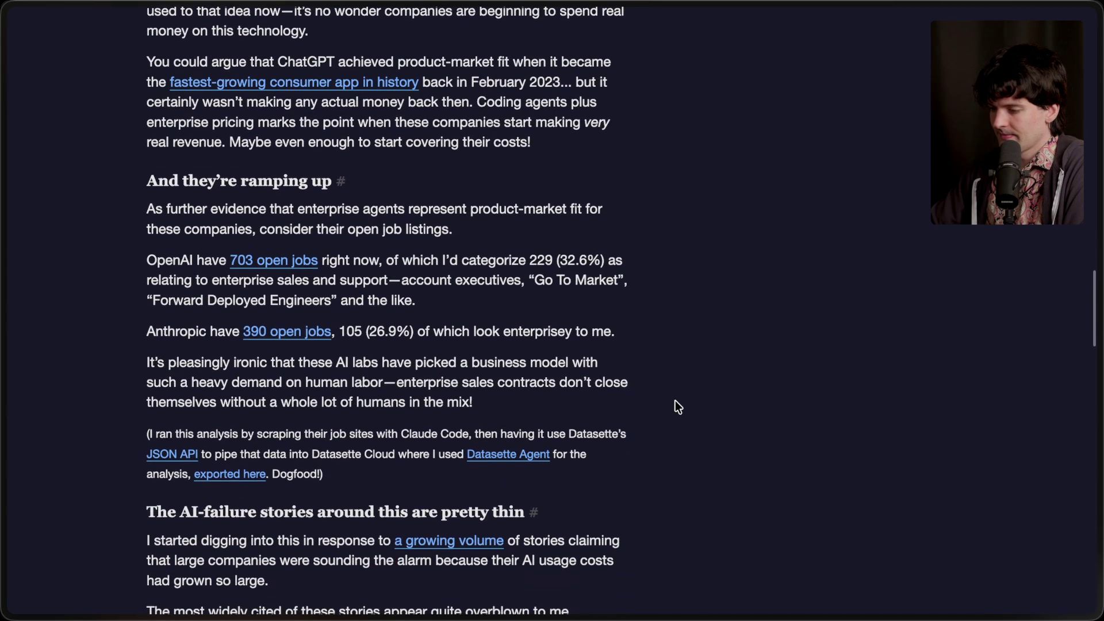
{"action": "scroll", "coordinate": [676, 401], "scroll_direction": "down", "scroll_amount": 3}
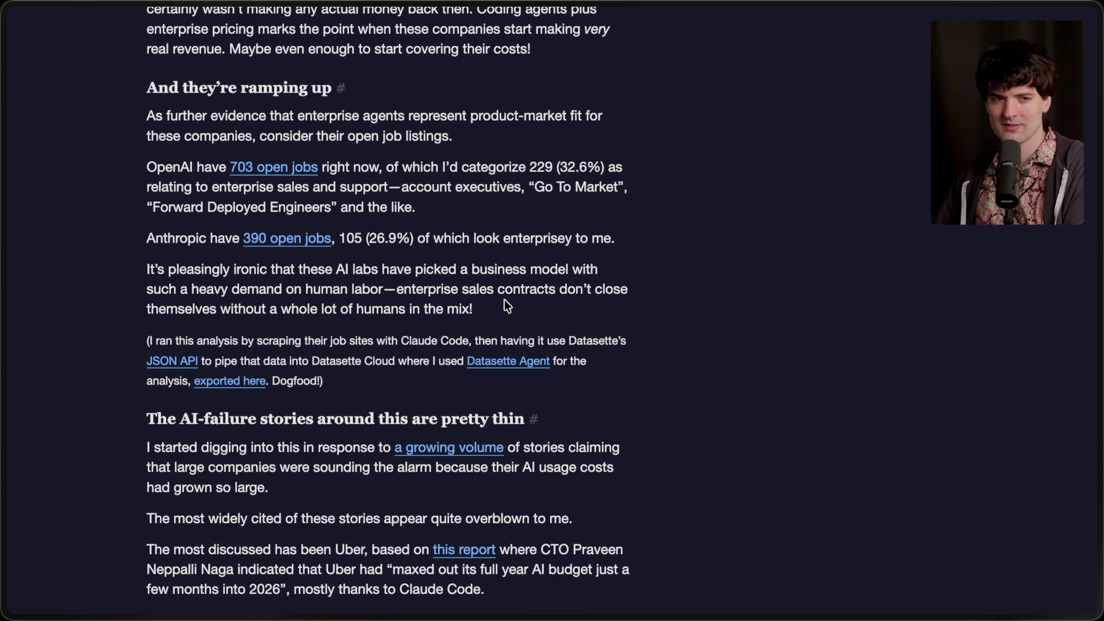
{"action": "scroll", "coordinate": [505, 300], "scroll_direction": "down", "scroll_amount": 4}
Scroll down to the Microsoft Claude Code license cancellations story and open it in a background tab.
{"action": "scroll", "coordinate": [505, 299], "scroll_direction": "down", "scroll_amount": 2}
{"action": "scroll", "coordinate": [505, 299], "scroll_direction": "down", "scroll_amount": 2}
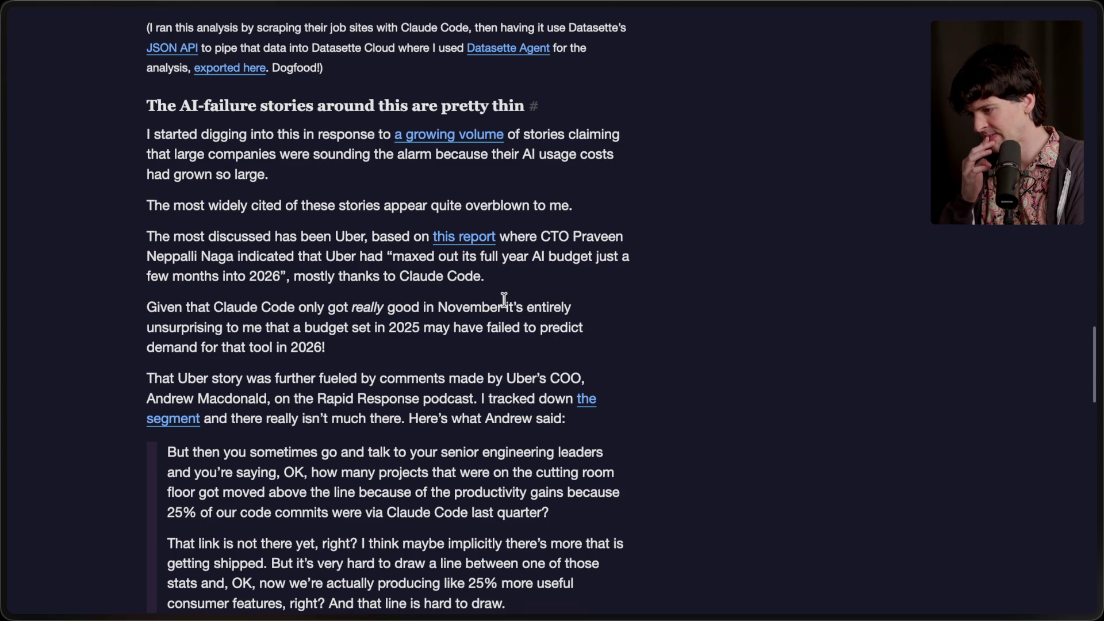
{"action": "scroll", "coordinate": [505, 300], "scroll_direction": "down", "scroll_amount": 2}
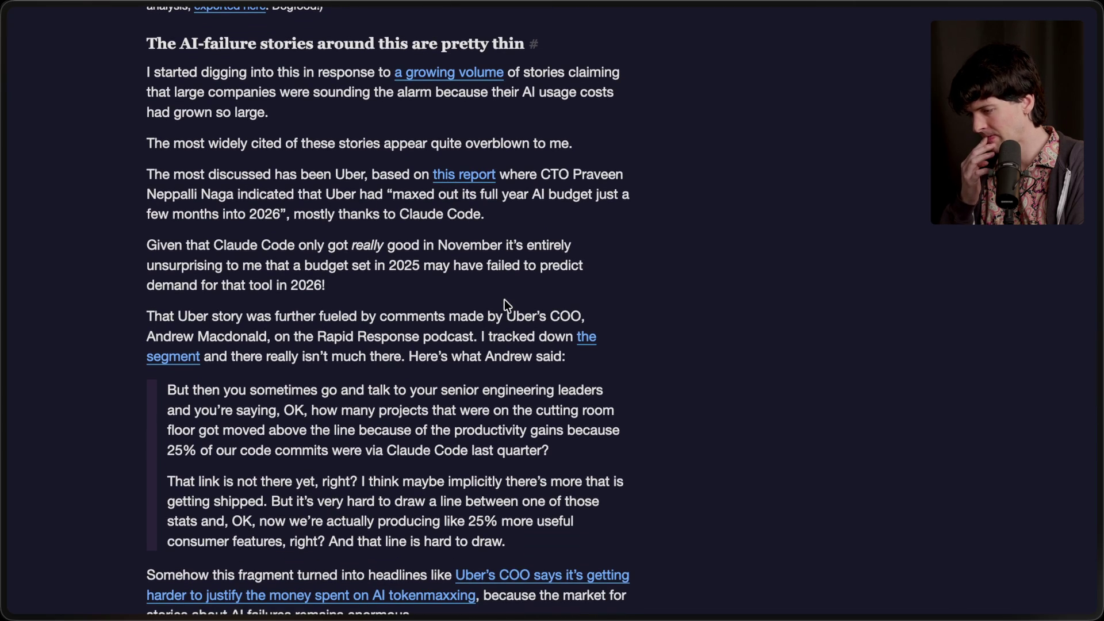
{"action": "scroll", "coordinate": [505, 304], "scroll_direction": "down", "scroll_amount": 4}
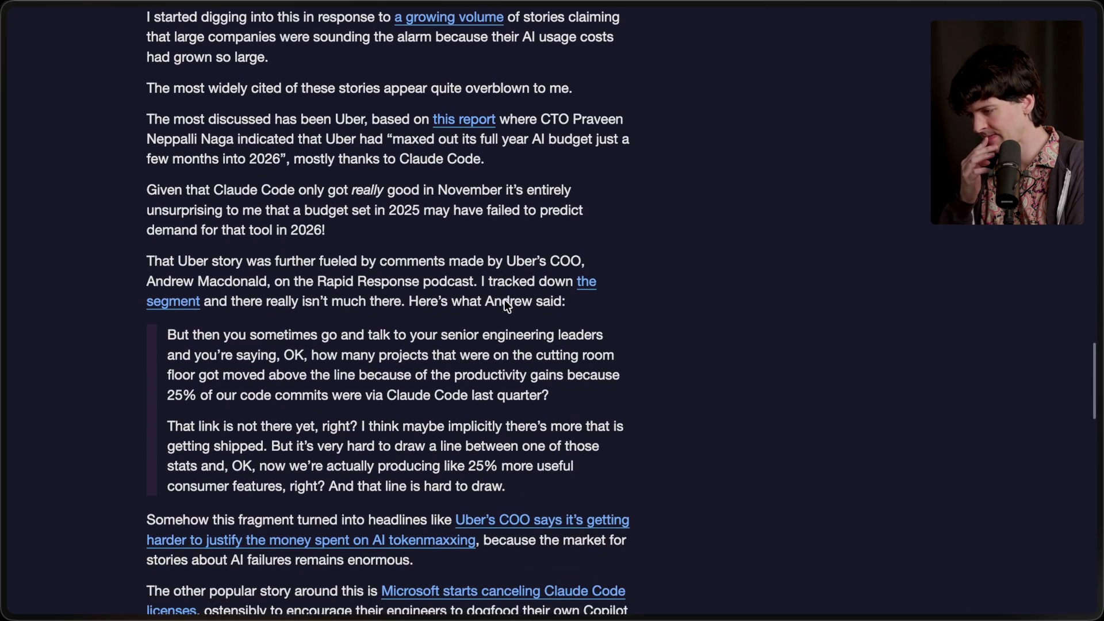
{"action": "scroll", "coordinate": [505, 300], "scroll_direction": "down", "scroll_amount": 5}
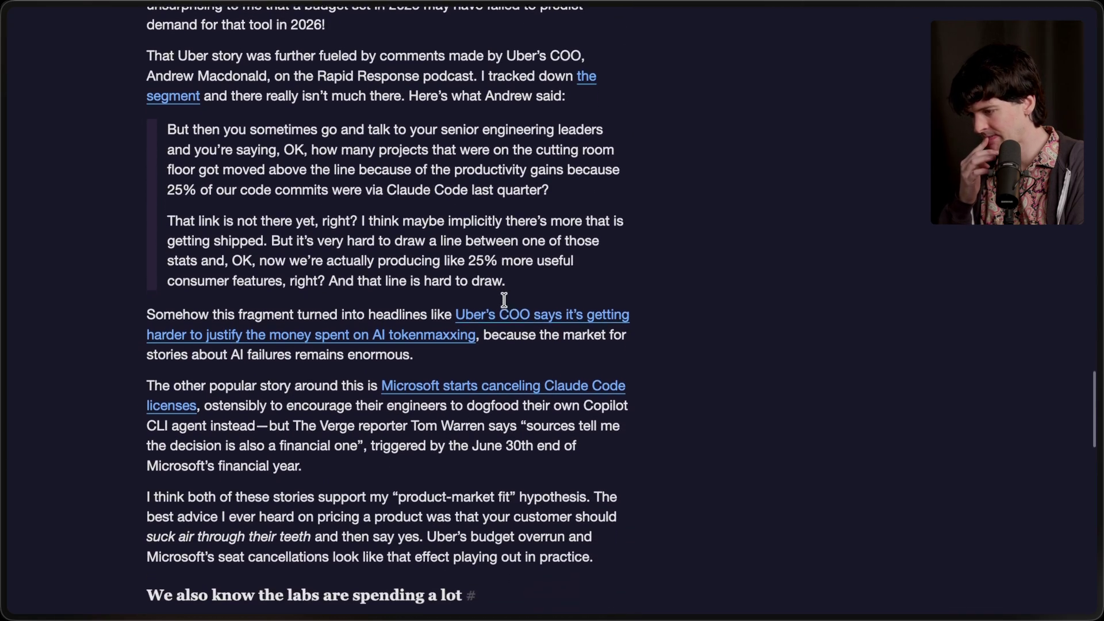
{"action": "scroll", "coordinate": [505, 301], "scroll_direction": "down", "scroll_amount": 3}
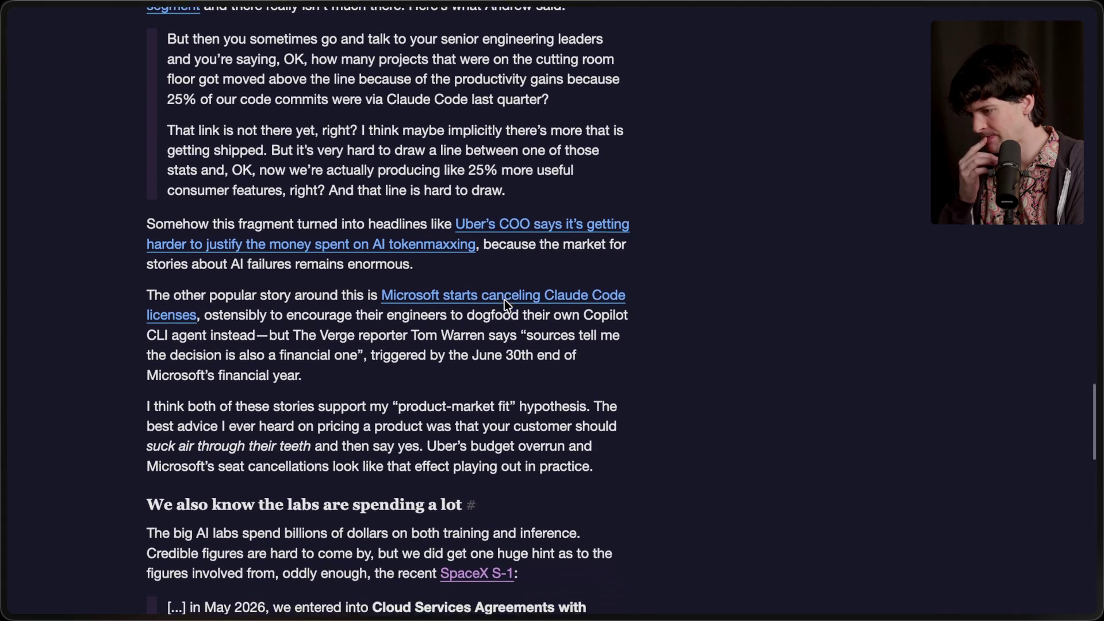
{"action": "scroll", "coordinate": [505, 304], "scroll_direction": "down", "scroll_amount": 3}
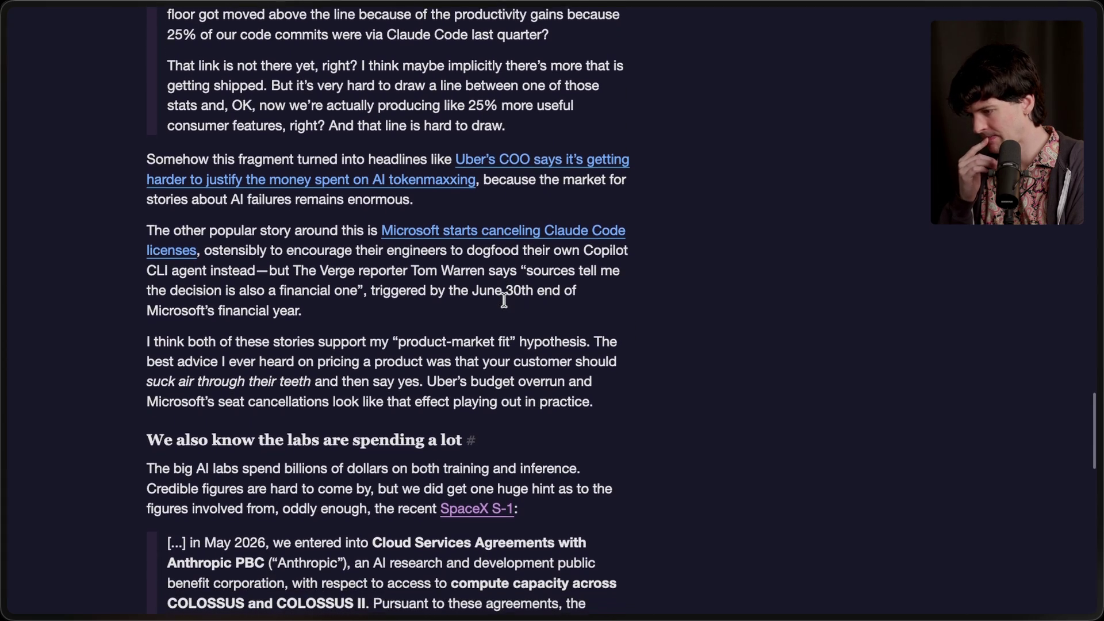
{"action": "scroll", "coordinate": [505, 300], "scroll_direction": "up", "scroll_amount": 1}
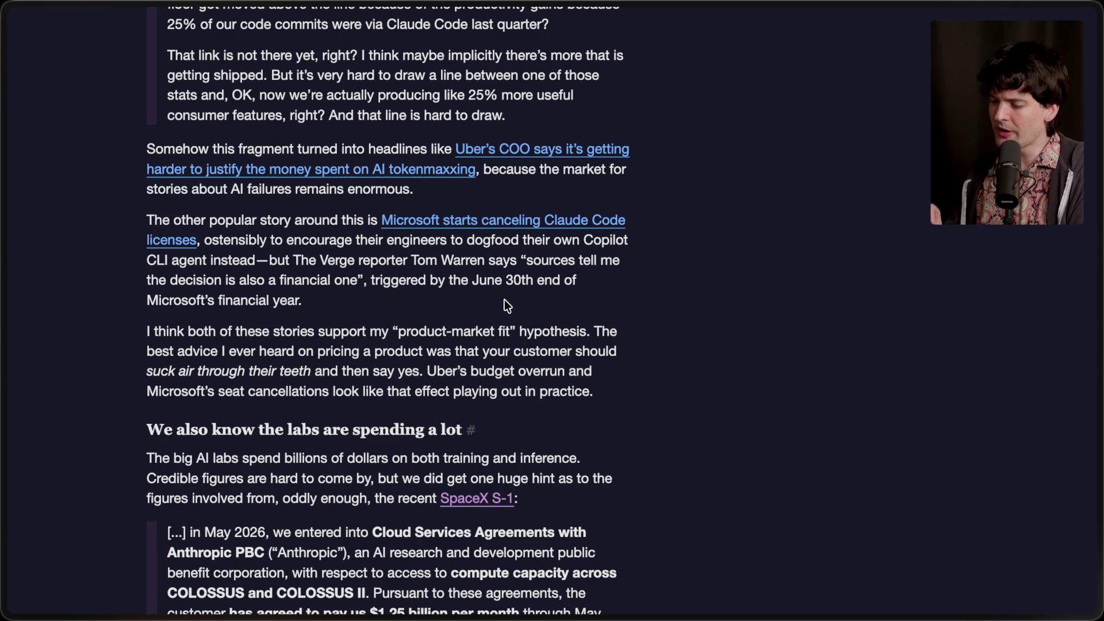
{"action": "middle_click", "coordinate": [413, 225]}
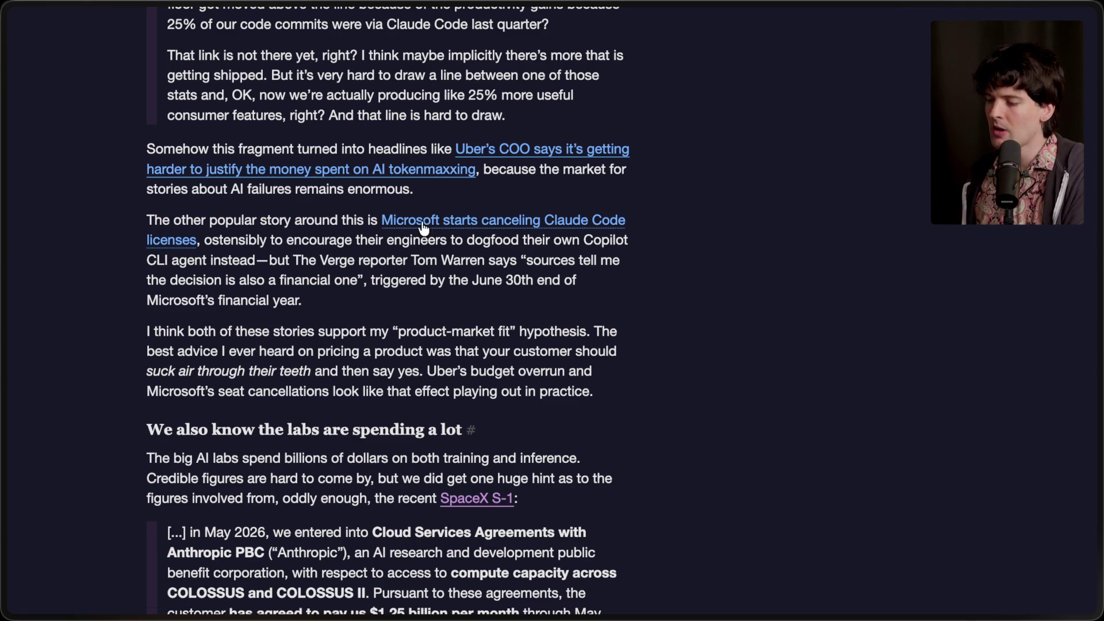
{"action": "left_click", "coordinate": [969, 321]}
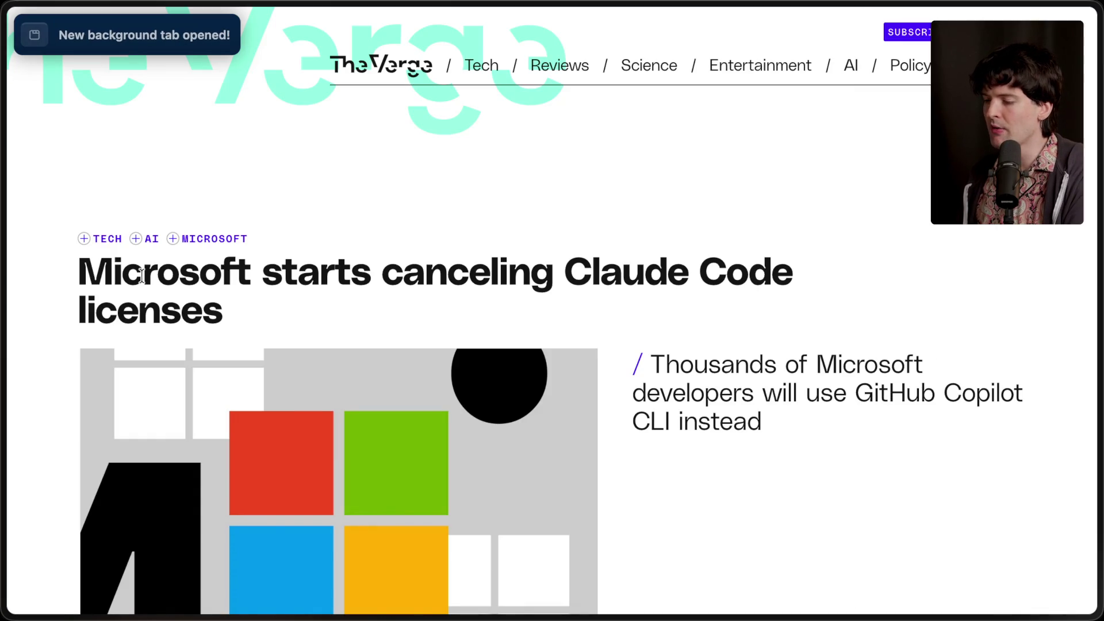
{"action": "left_click_drag", "start_coordinate": [70, 266], "coordinate": [269, 321]}
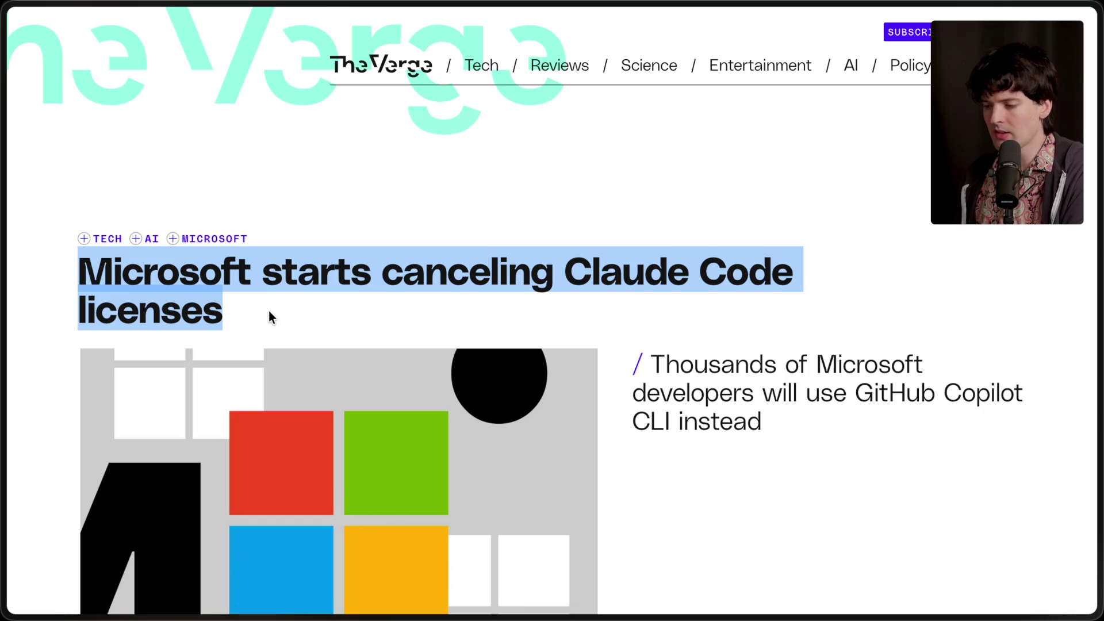
{"action": "left_click", "coordinate": [270, 310]}
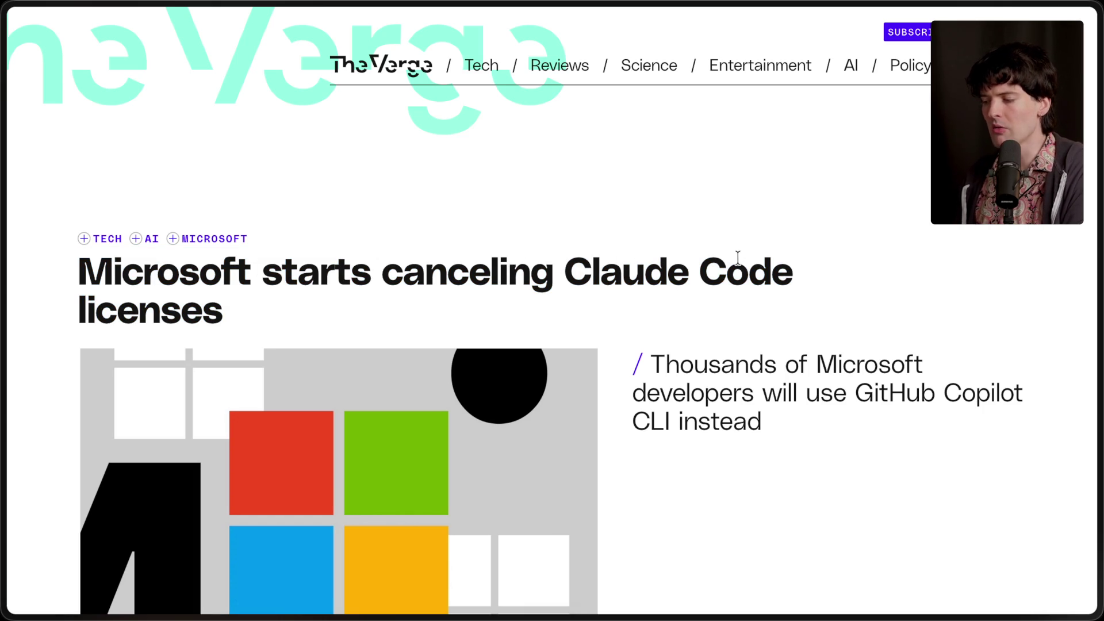
{"action": "scroll", "coordinate": [736, 281], "scroll_direction": "down", "scroll_amount": 1}
{"action": "scroll", "coordinate": [736, 282], "scroll_direction": "down", "scroll_amount": 3}
{"action": "left_click_drag", "start_coordinate": [855, 269], "coordinate": [855, 320]}
{"action": "left_click", "coordinate": [855, 314]}
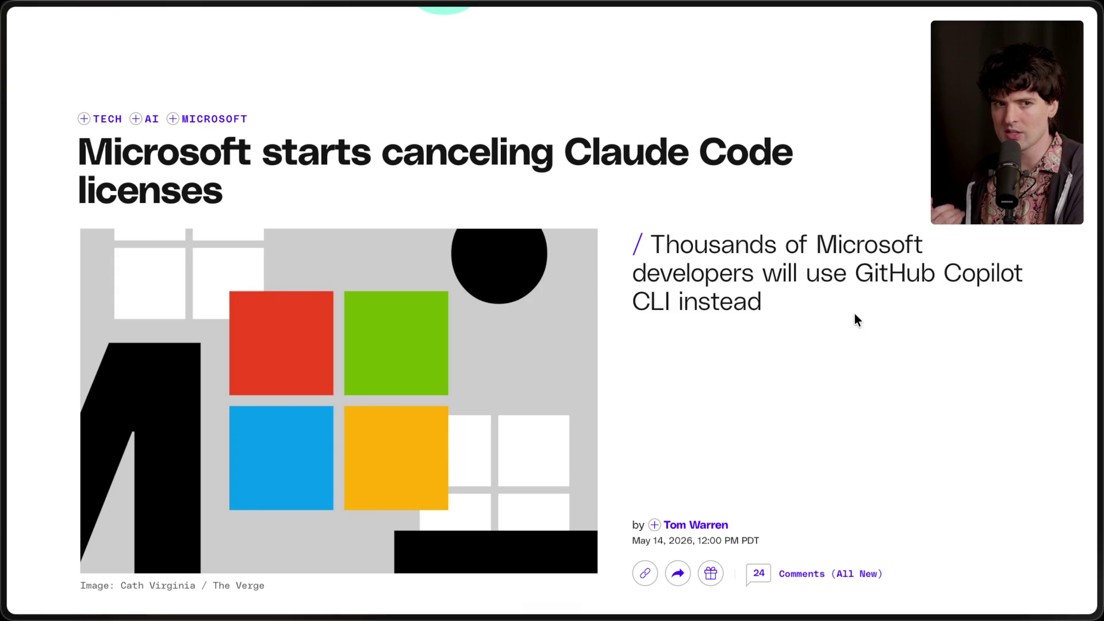
{"action": "key", "text": "super+w"}
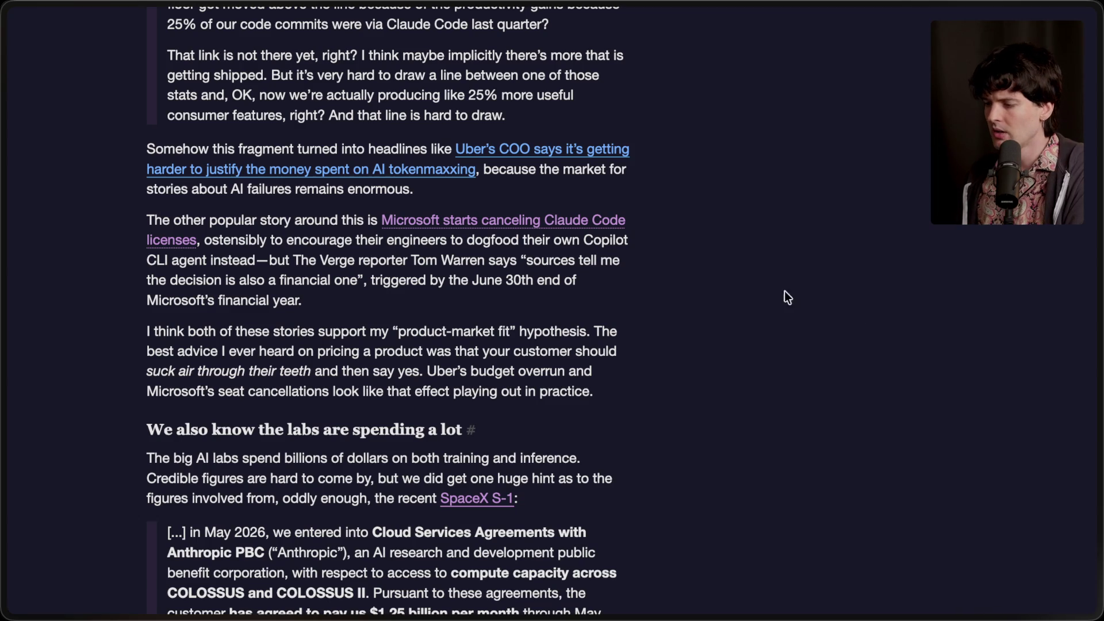
Open the Uber COO story in the background, view DeepSWE's score vs. cost chart, then return to the blog.
{"action": "left_click", "coordinate": [593, 151], "text": "super"}
{"action": "mouse_move", "coordinate": [1010, 320]}
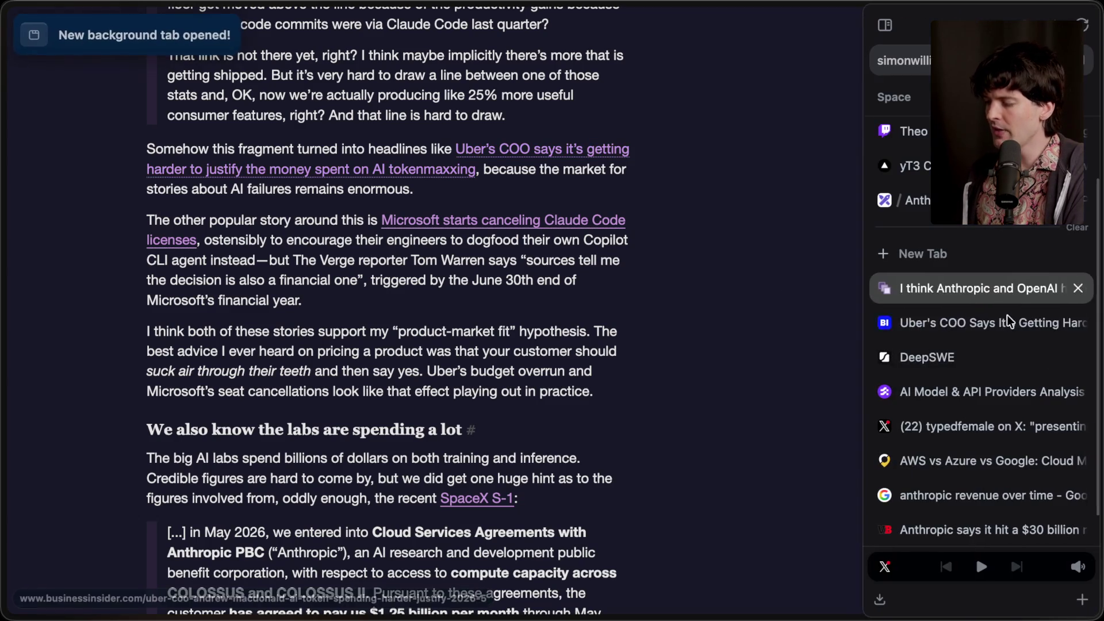
{"action": "left_click", "coordinate": [1000, 355]}
{"action": "left_click", "coordinate": [906, 331]}
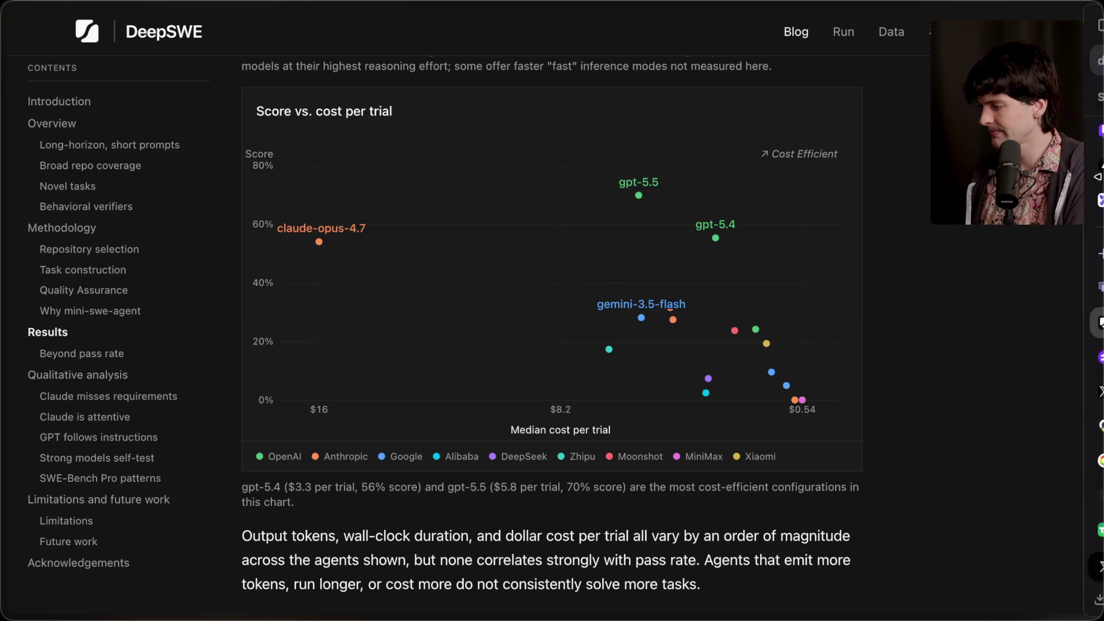
{"action": "mouse_move", "coordinate": [1098, 288]}
{"action": "left_click", "coordinate": [986, 288]}
{"action": "scroll", "coordinate": [494, 477], "scroll_direction": "down", "scroll_amount": 5}
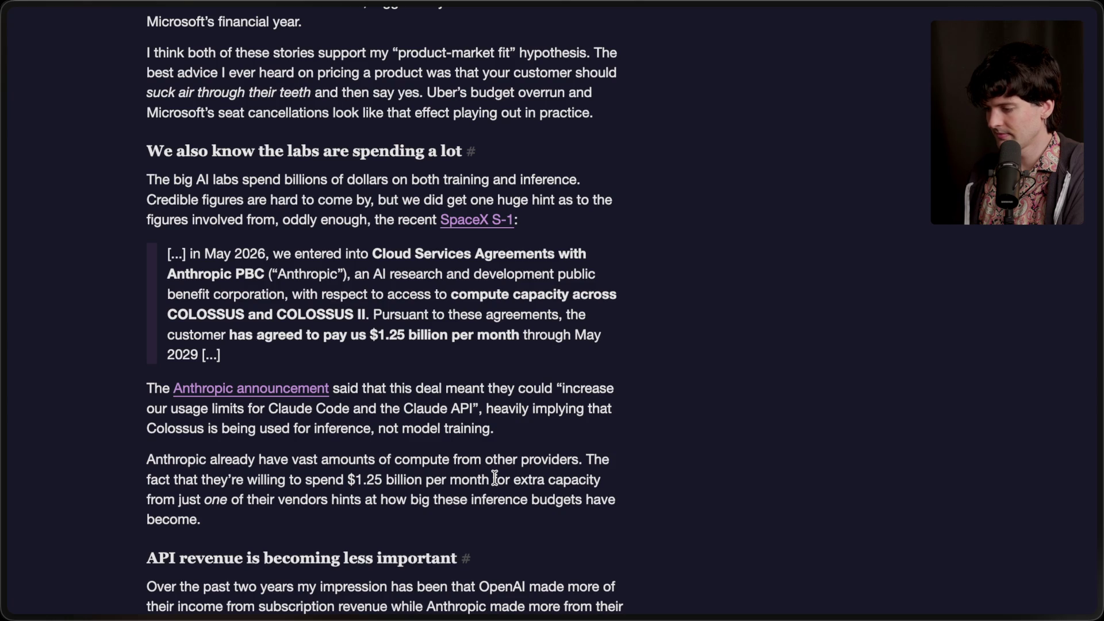
Read down to the closing 'April is a new inflection point' section, then switch back to the Excalidraw board.
{"action": "scroll", "coordinate": [494, 478], "scroll_direction": "down", "scroll_amount": 1}
{"action": "scroll", "coordinate": [495, 478], "scroll_direction": "down", "scroll_amount": 1}
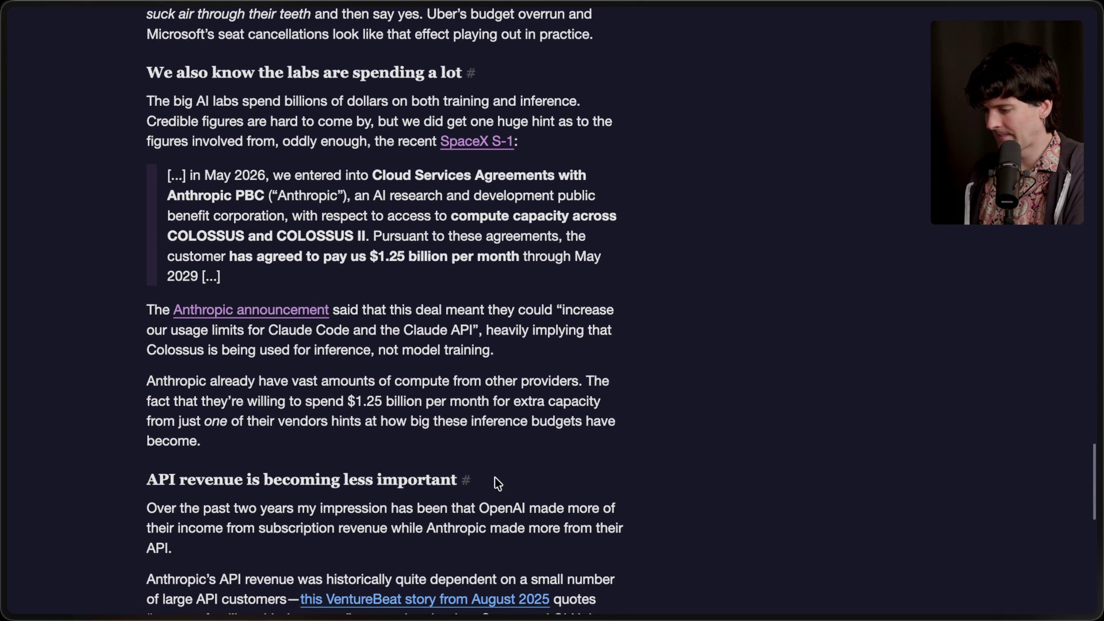
{"action": "scroll", "coordinate": [495, 479], "scroll_direction": "down", "scroll_amount": 1}
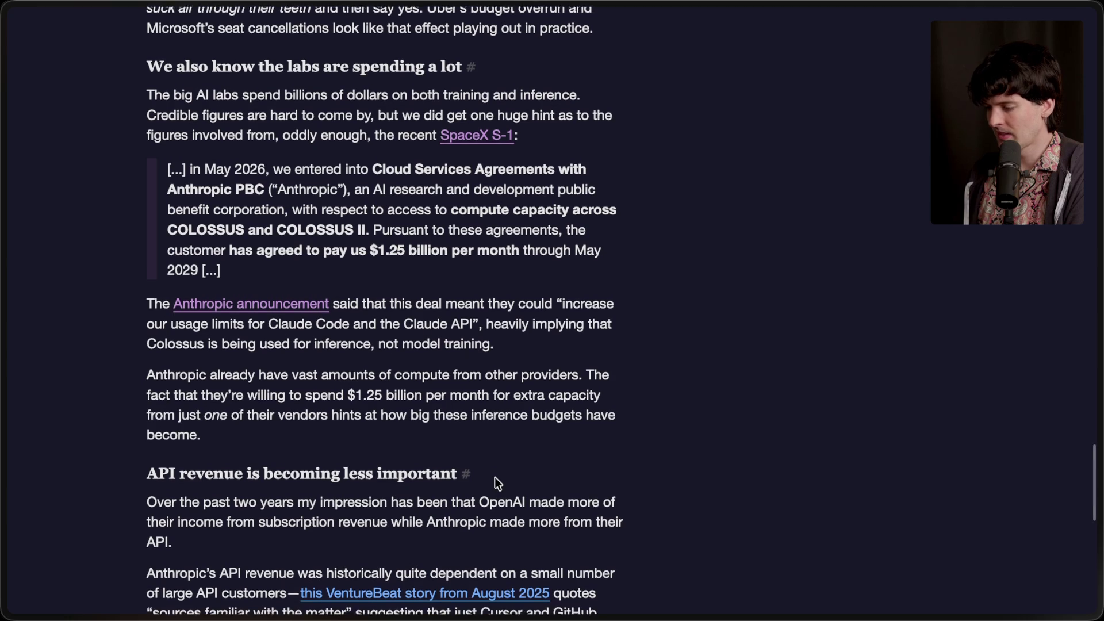
{"action": "scroll", "coordinate": [495, 479], "scroll_direction": "down", "scroll_amount": 5}
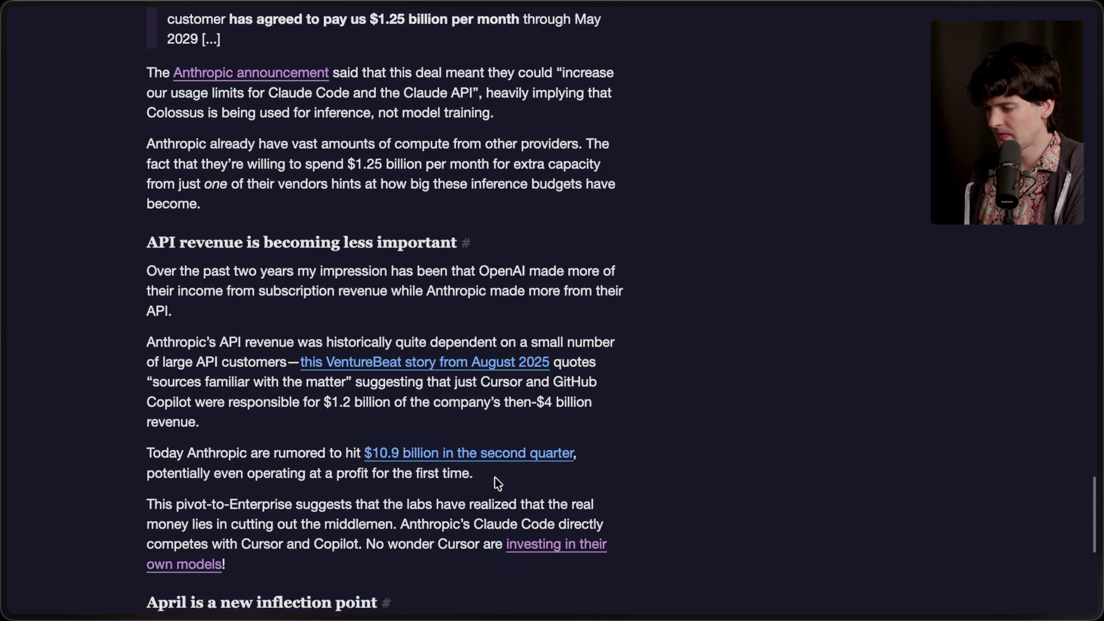
{"action": "scroll", "coordinate": [495, 482], "scroll_direction": "down", "scroll_amount": 1}
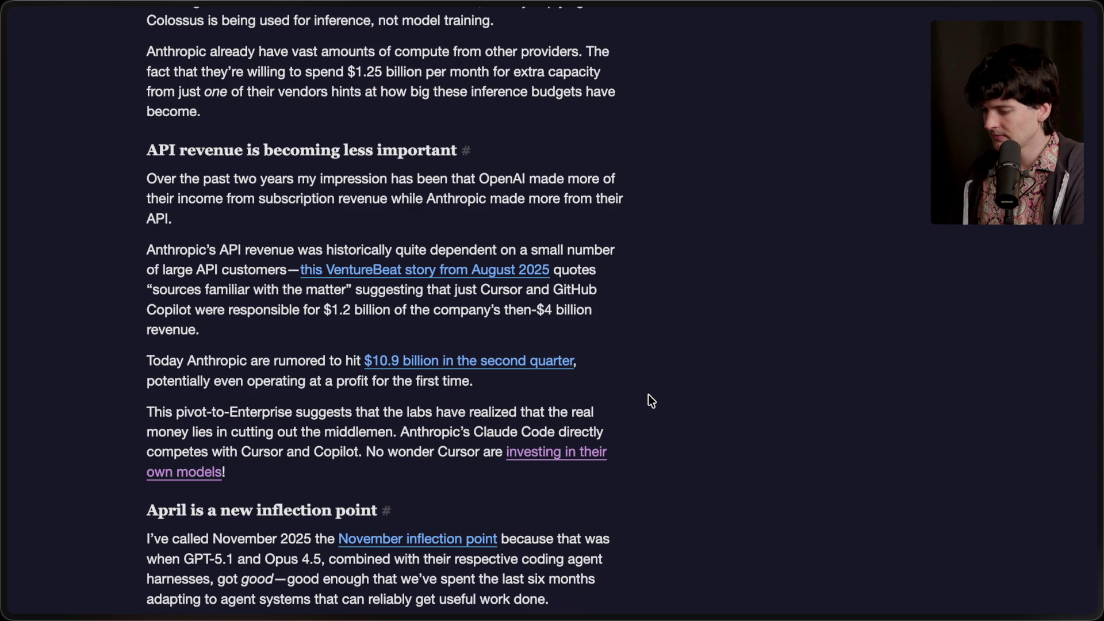
{"action": "scroll", "coordinate": [648, 395], "scroll_direction": "down", "scroll_amount": 5}
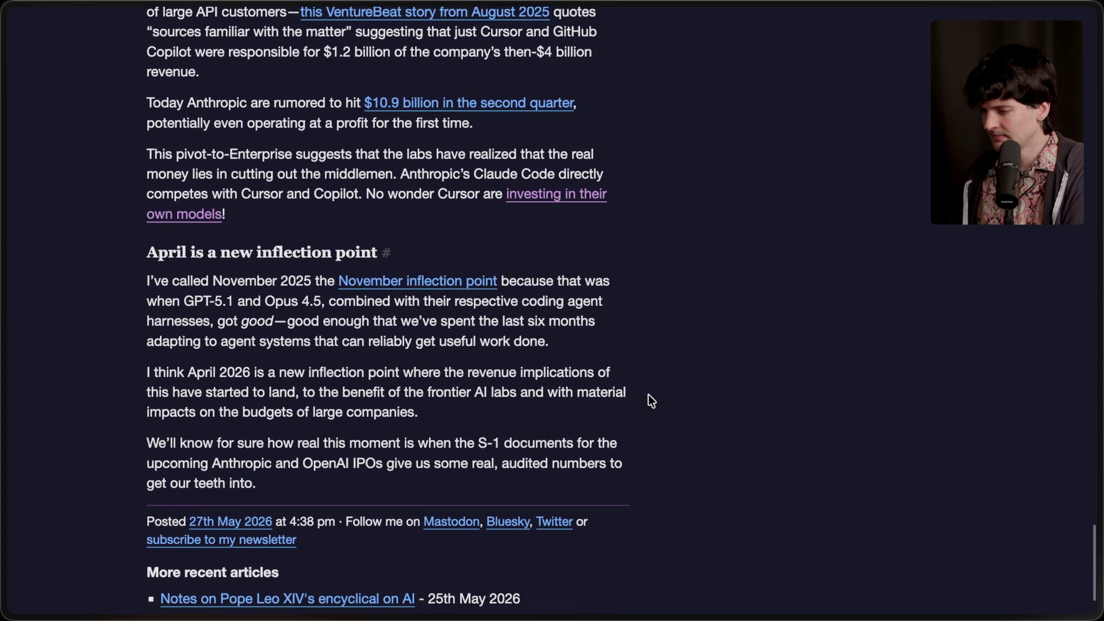
{"action": "scroll", "coordinate": [647, 394], "scroll_direction": "down", "scroll_amount": 1}
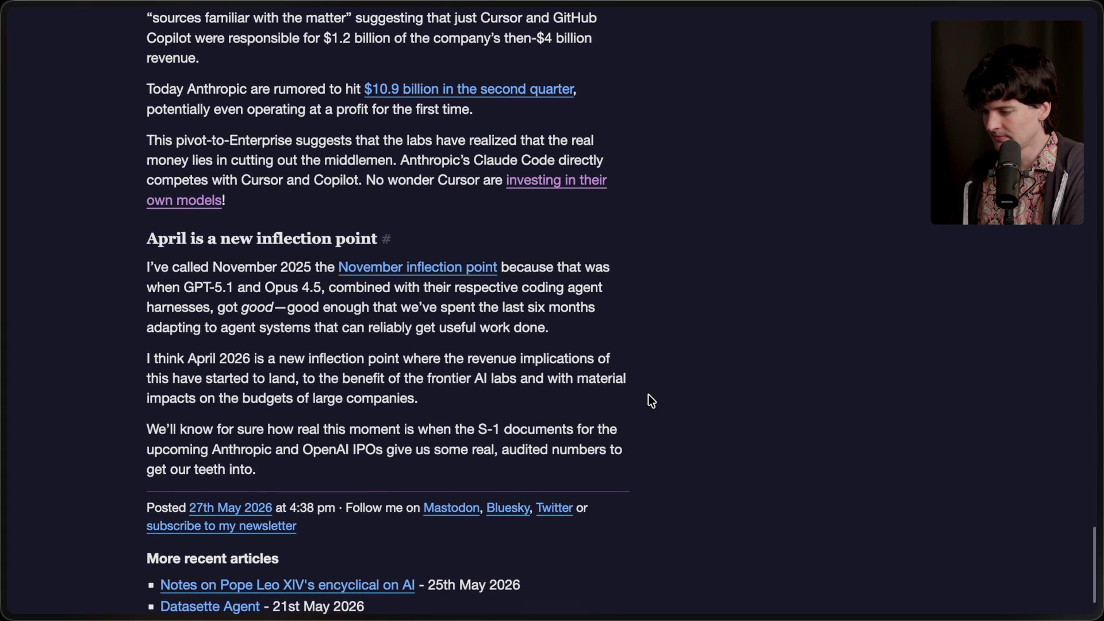
{"action": "scroll", "coordinate": [647, 394], "scroll_direction": "down", "scroll_amount": 1}
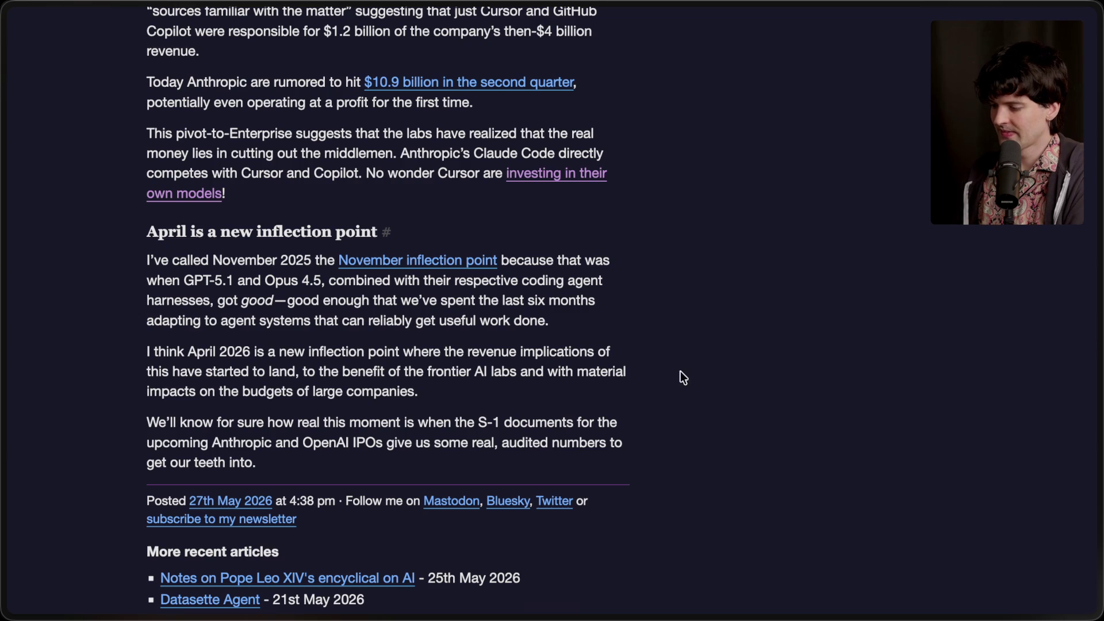
{"action": "mouse_move", "coordinate": [1099, 287]}
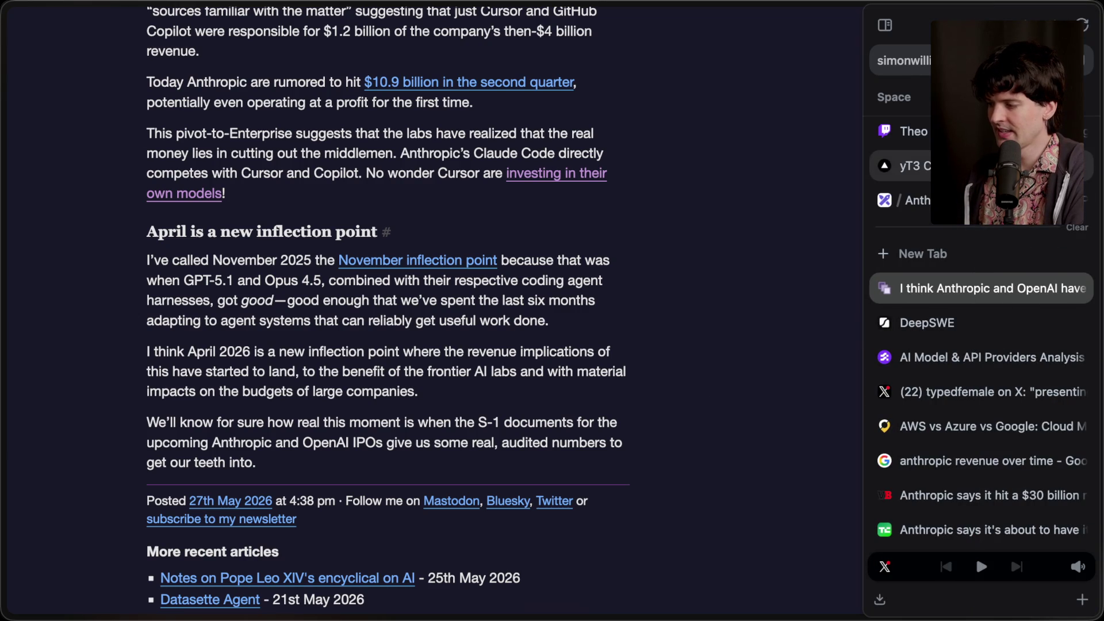
{"action": "left_click", "coordinate": [909, 200]}
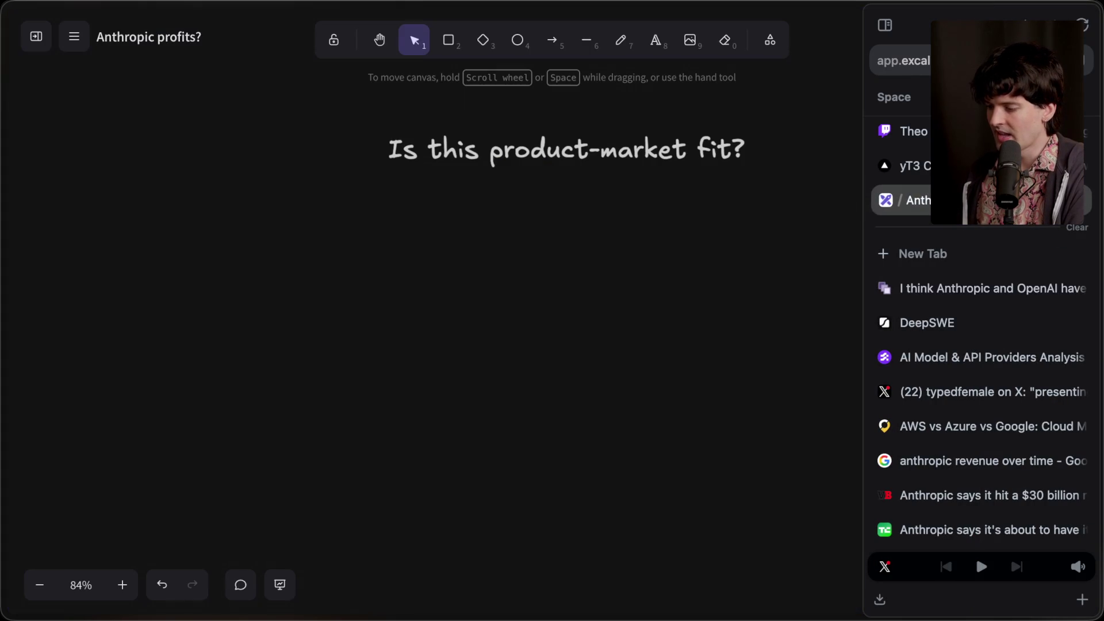
Add an 'Opus 4.5' text label on empty canvas and enlarge it.
{"action": "scroll", "coordinate": [542, 307], "scroll_direction": "down", "scroll_amount": 3}
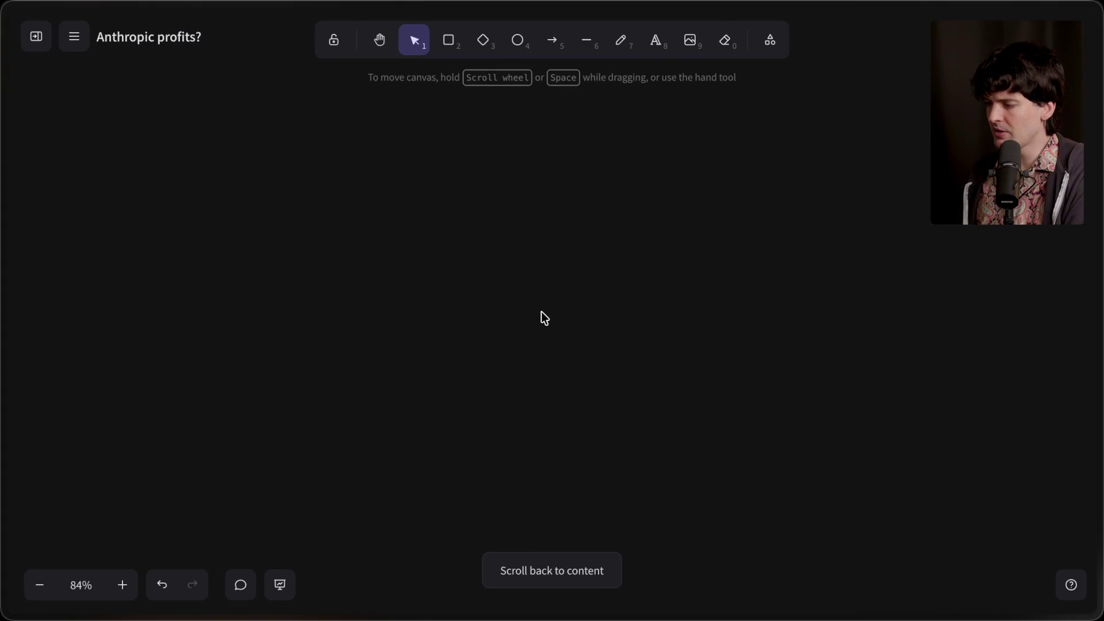
{"action": "left_click", "coordinate": [655, 40]}
{"action": "left_click", "coordinate": [540, 228]}
{"action": "key", "text": "Escape"}
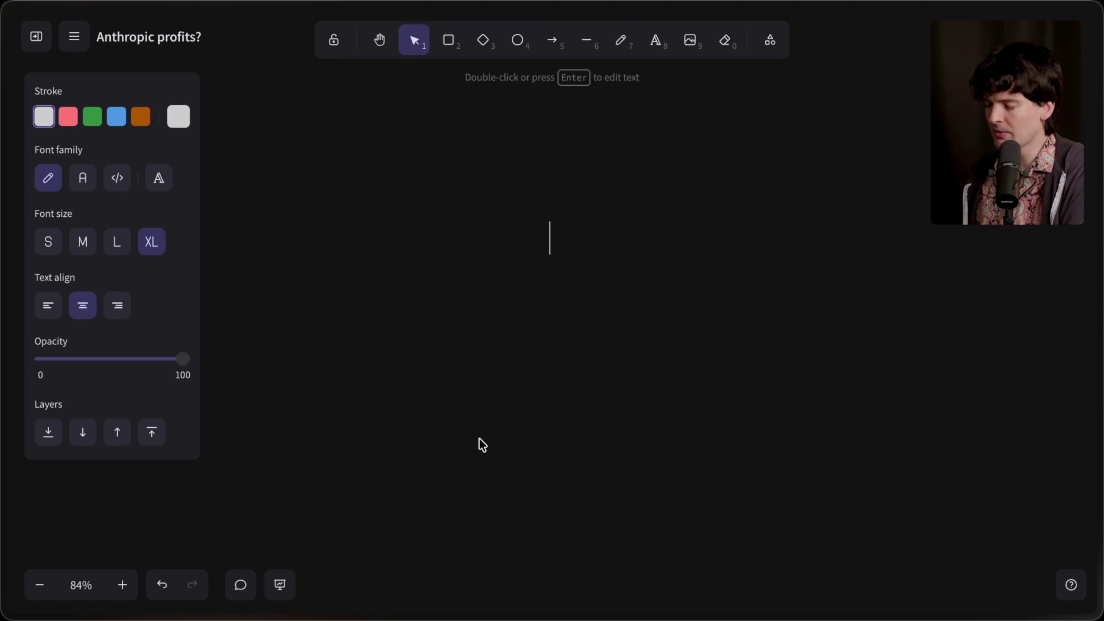
{"action": "key", "text": "Return"}
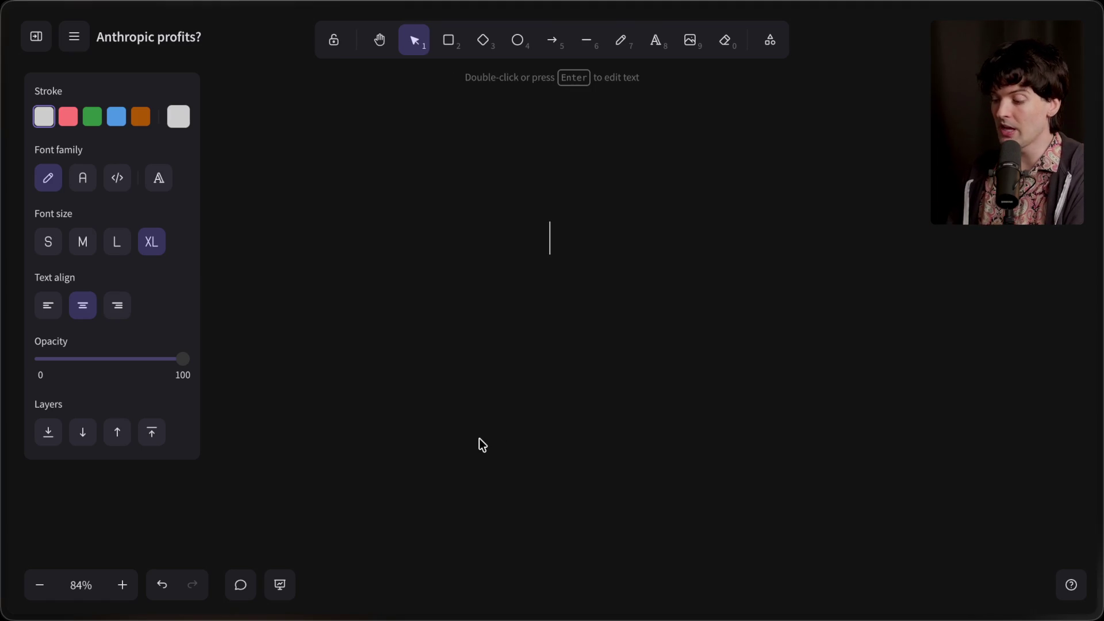
{"action": "type", "text": "Opus 4.5"}
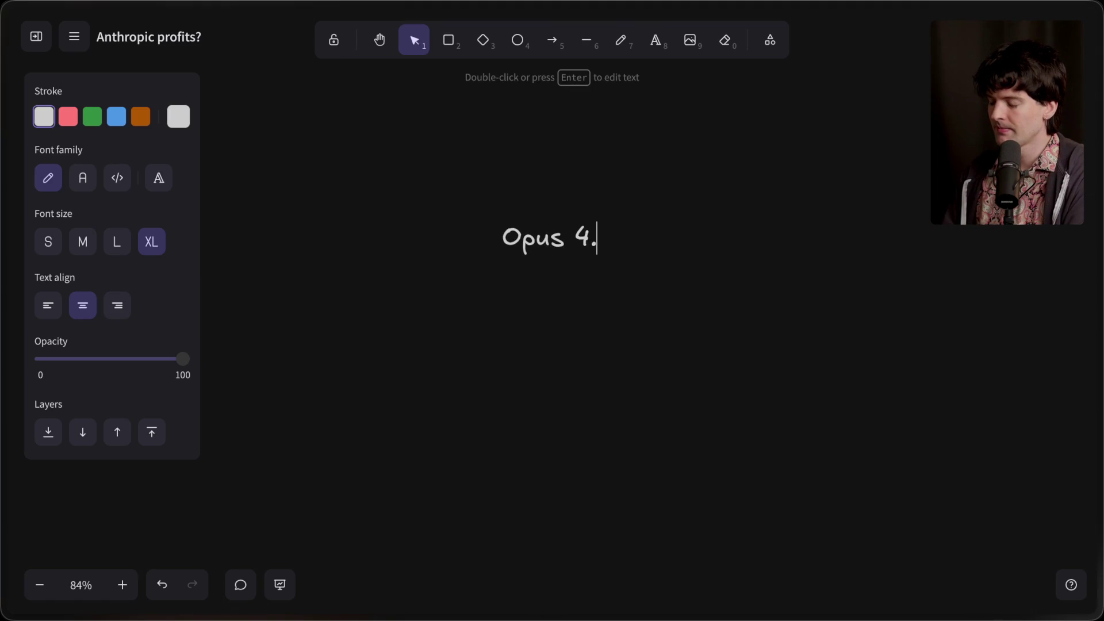
{"action": "left_click", "coordinate": [519, 446]}
{"action": "left_click", "coordinate": [542, 246]}
{"action": "left_click_drag", "start_coordinate": [491, 263], "coordinate": [308, 312]}
{"action": "left_click_drag", "start_coordinate": [420, 266], "coordinate": [512, 279]}
{"action": "left_click", "coordinate": [514, 366]}
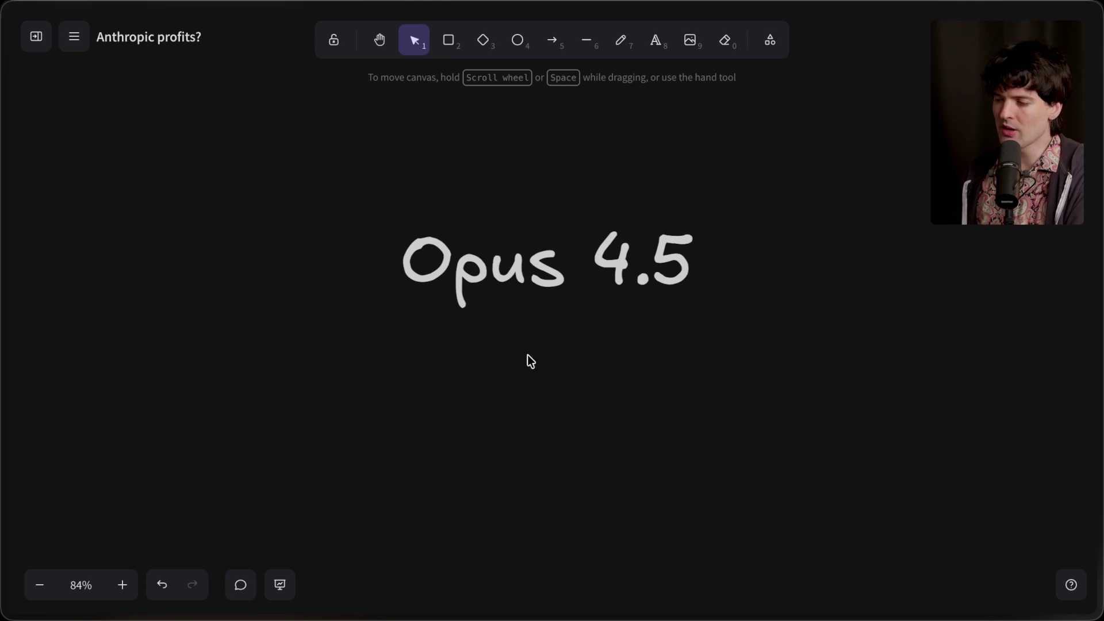
Draw a dashed arrow pointing up at the Opus 4.5 label and nudge the label upward.
{"action": "left_click", "coordinate": [552, 39]}
{"action": "left_click_drag", "start_coordinate": [541, 504], "coordinate": [541, 334]}
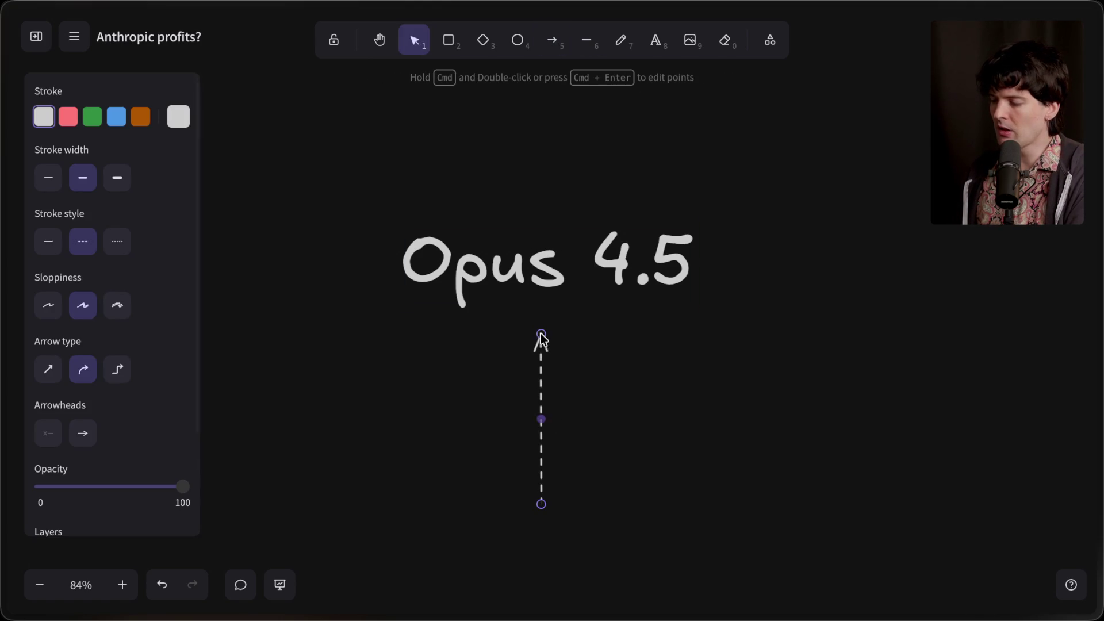
{"action": "left_click_drag", "start_coordinate": [540, 459], "coordinate": [553, 440]}
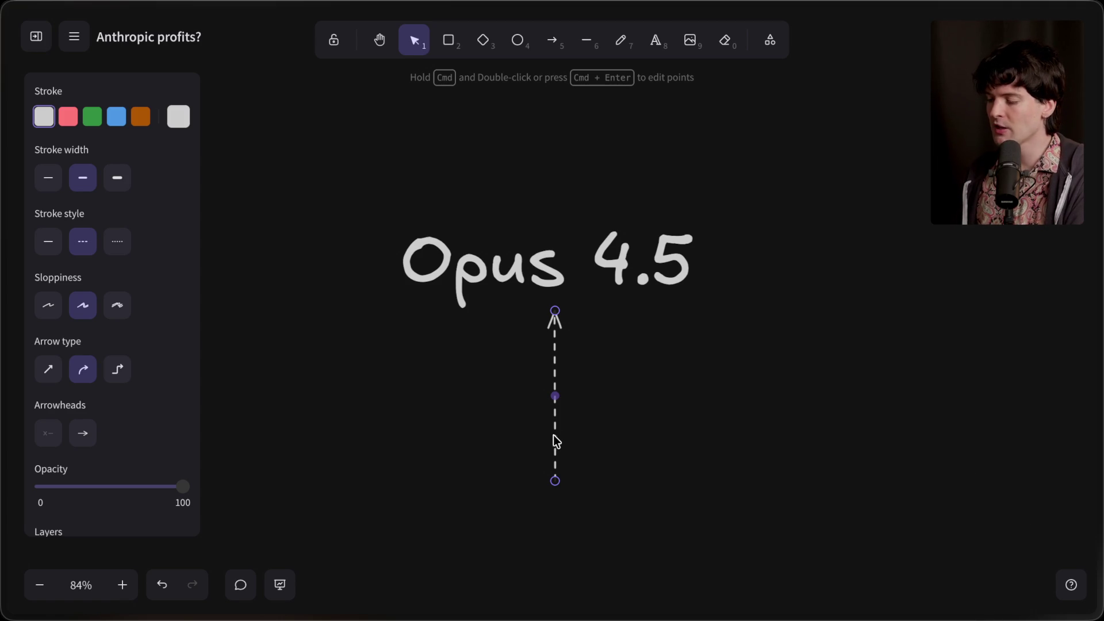
{"action": "left_click_drag", "start_coordinate": [552, 435], "coordinate": [554, 440]}
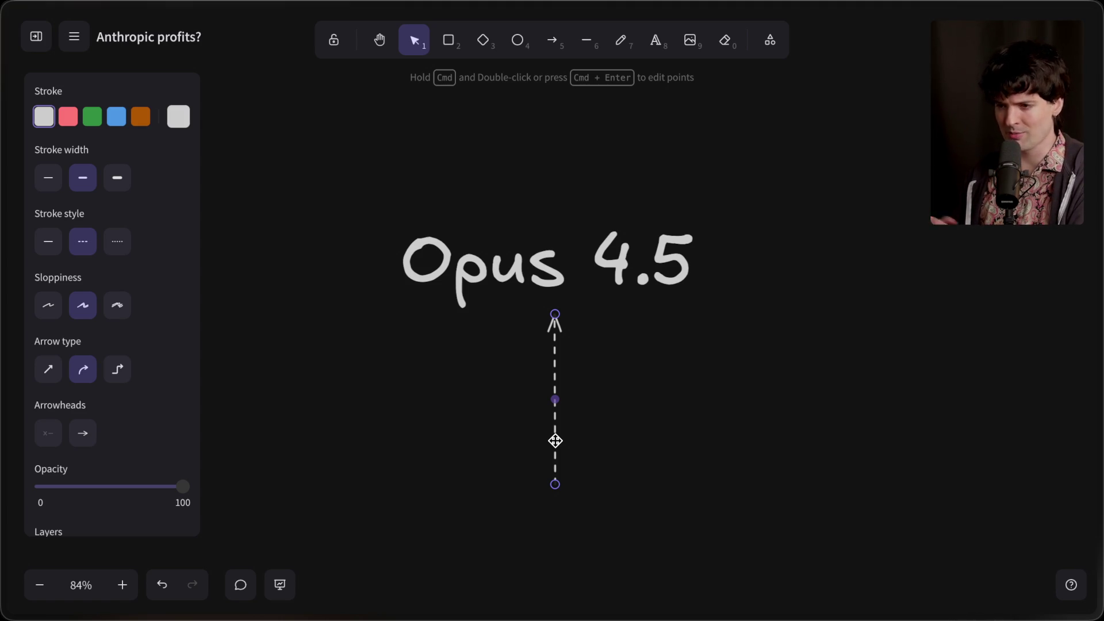
{"action": "mouse_move", "coordinate": [531, 236]}
{"action": "left_mouse_down"}
{"action": "mouse_move", "coordinate": [529, 207]}
{"action": "mouse_move", "coordinate": [533, 223]}
{"action": "left_mouse_up"}
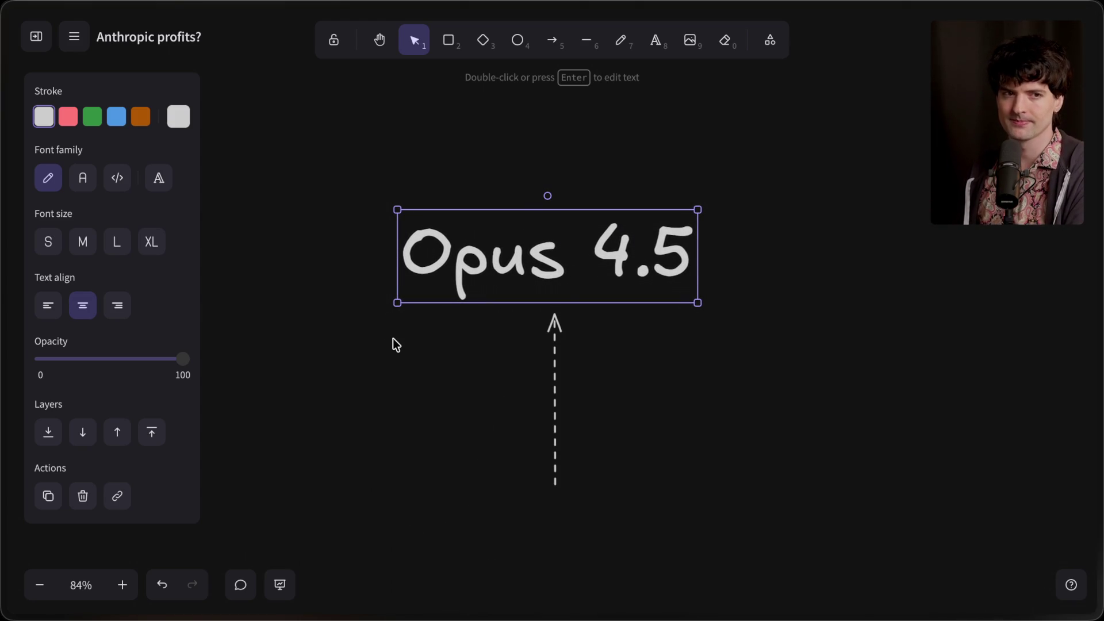
{"action": "left_click", "coordinate": [432, 413]}
Delete the dashed arrow and shift the Opus 4.5 label slightly right.
{"action": "left_click", "coordinate": [555, 339]}
{"action": "key", "text": "Delete"}
{"action": "left_click_drag", "start_coordinate": [529, 270], "coordinate": [542, 270]}
{"action": "left_click", "coordinate": [533, 372]}
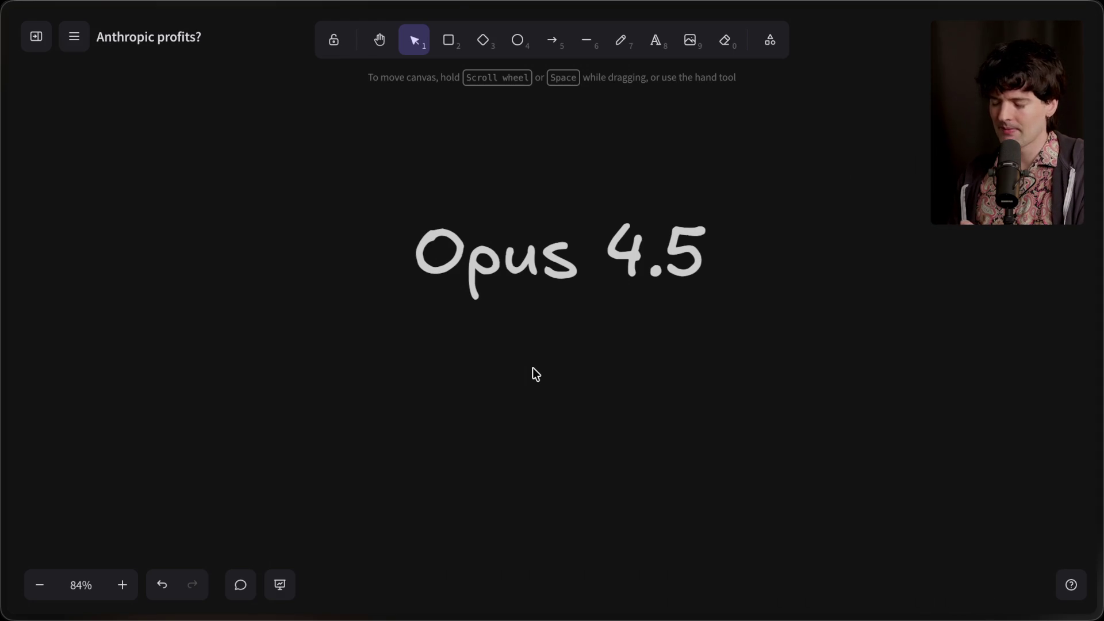
Fine-tune the Opus 4.5 label's position near the top centre of the board.
{"action": "left_click_drag", "start_coordinate": [640, 227], "coordinate": [610, 207]}
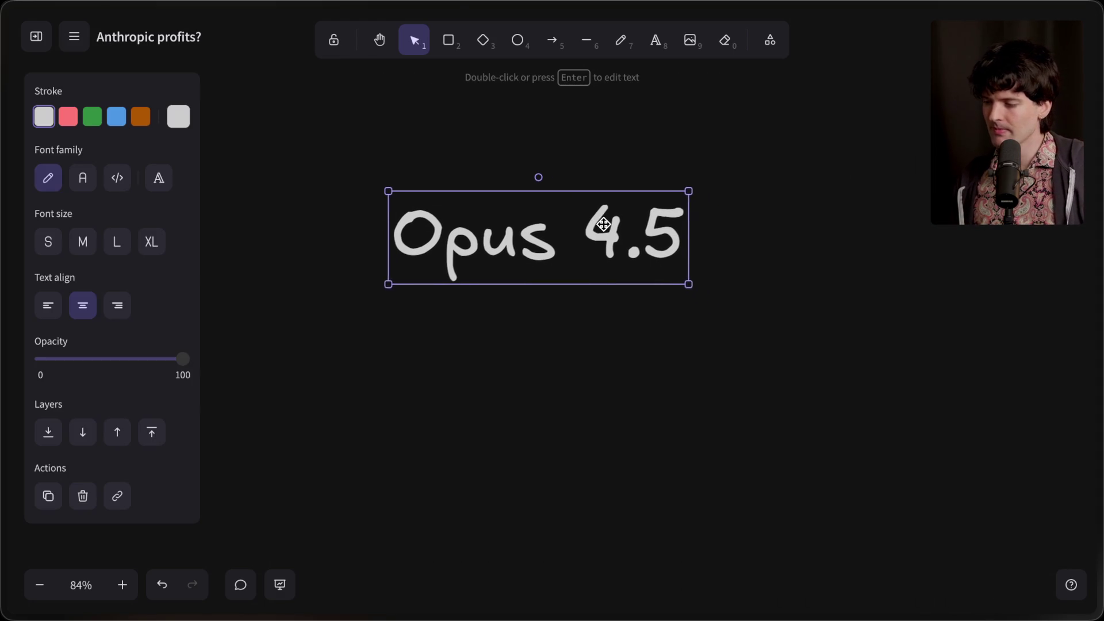
{"action": "left_click", "coordinate": [569, 350]}
{"action": "left_click_drag", "start_coordinate": [479, 240], "coordinate": [496, 238]}
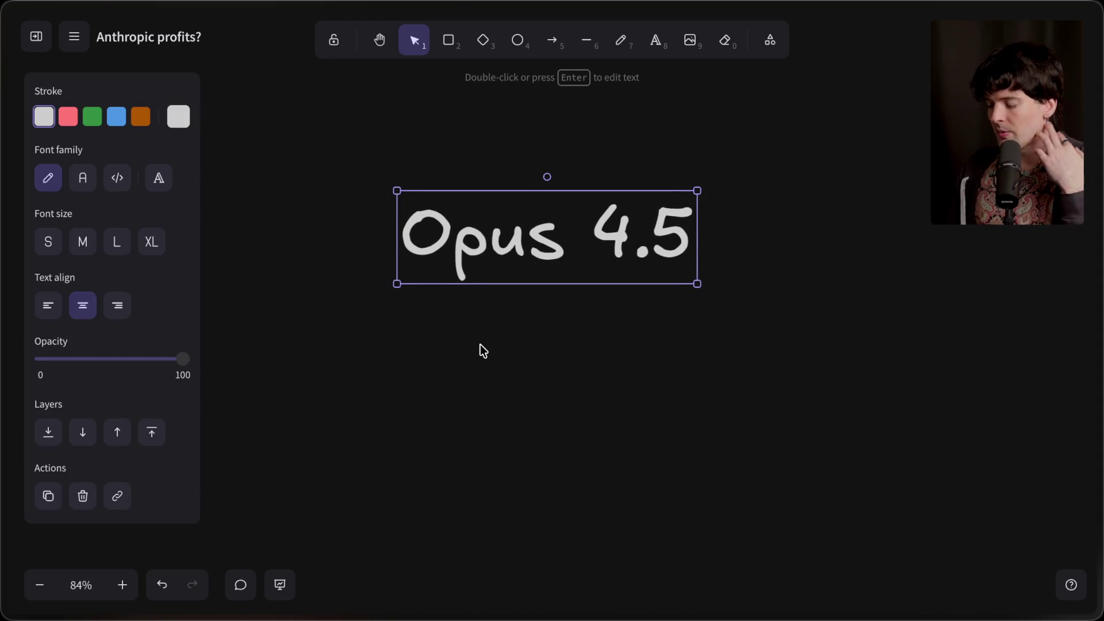
{"action": "left_click", "coordinate": [481, 345]}
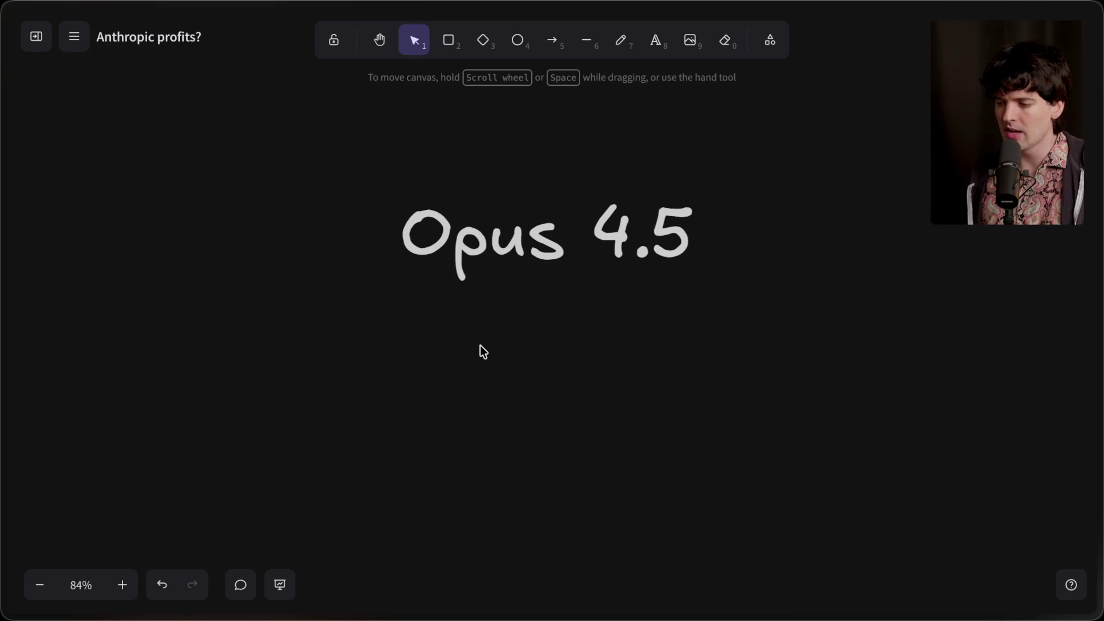
{"action": "left_click_drag", "start_coordinate": [546, 256], "coordinate": [542, 253]}
{"action": "left_click", "coordinate": [492, 377]}
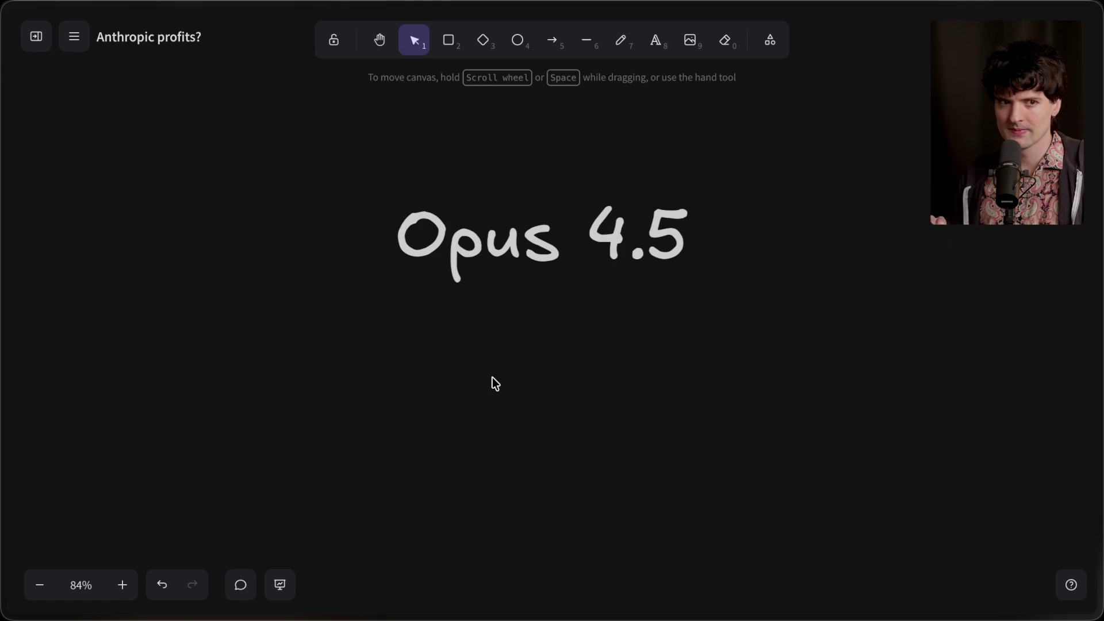
{"action": "mouse_move", "coordinate": [1101, 345]}
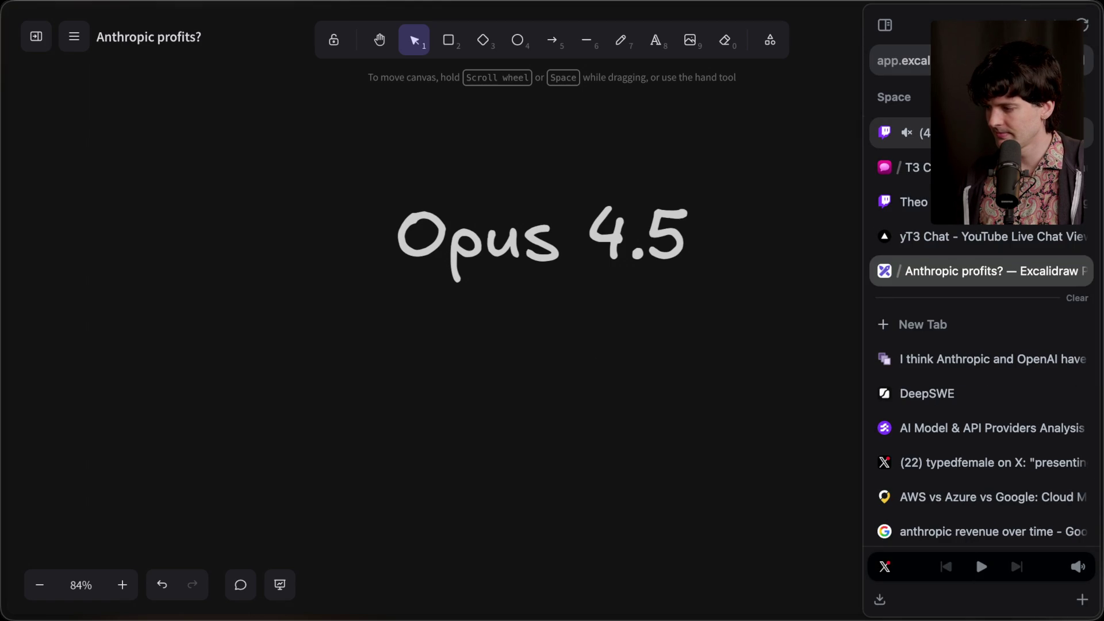
Glance at the Anthropic and OpenAI article, then return to the whiteboard's 'Anthropic profited?' list.
{"action": "left_click", "coordinate": [977, 359]}
{"action": "scroll", "coordinate": [547, 414], "scroll_direction": "down", "scroll_amount": 1}
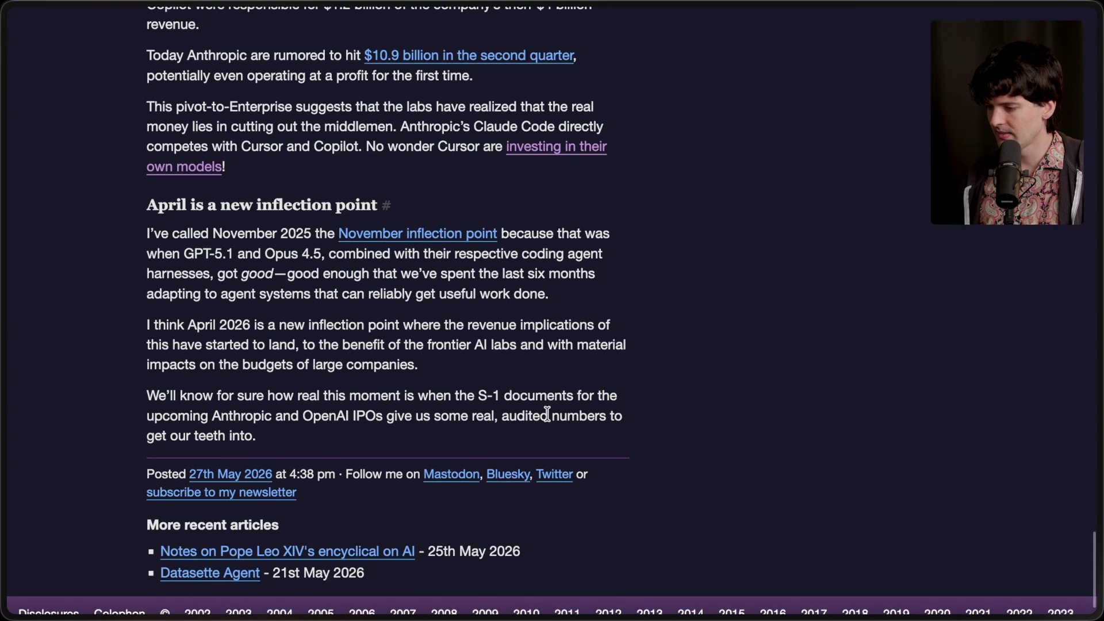
{"action": "scroll", "coordinate": [547, 414], "scroll_direction": "up", "scroll_amount": 15}
{"action": "mouse_move", "coordinate": [1101, 368]}
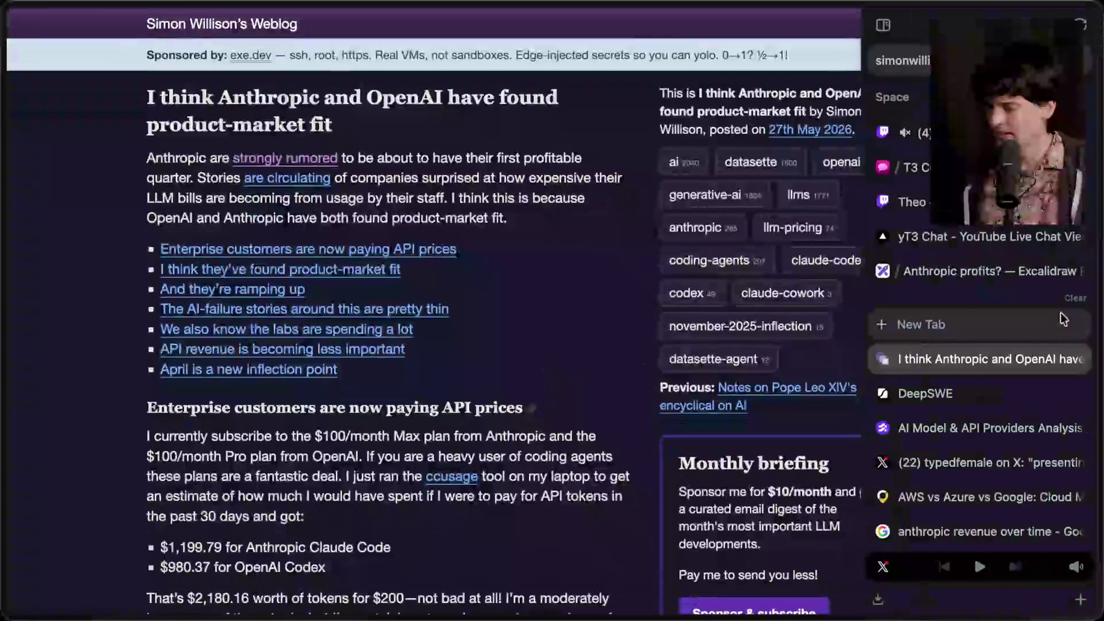
{"action": "left_click", "coordinate": [966, 394]}
{"action": "left_click", "coordinate": [966, 271]}
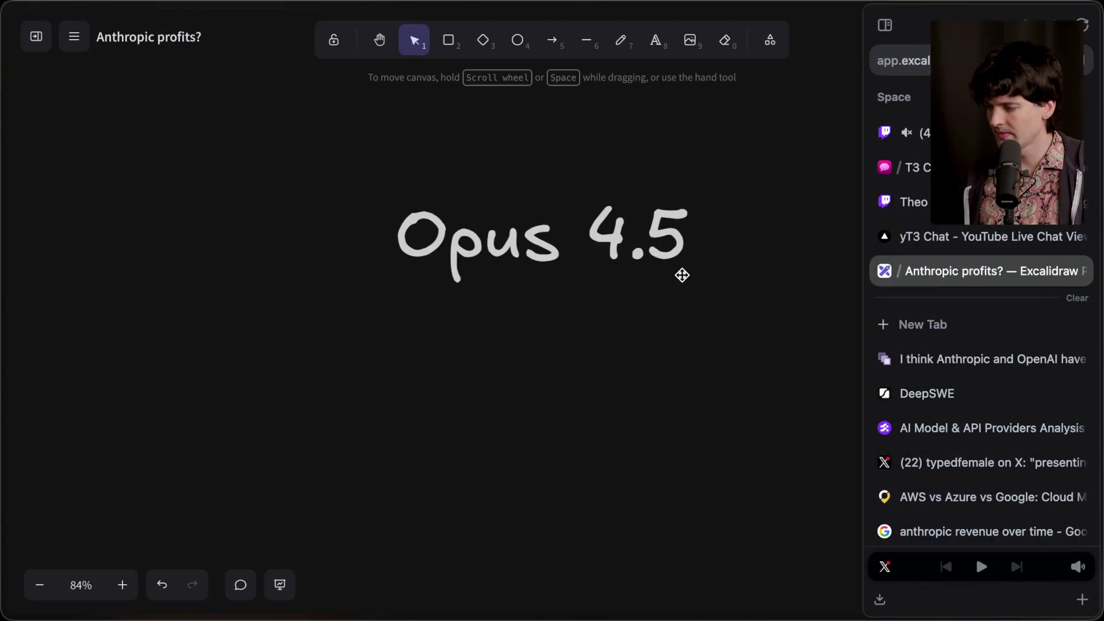
{"action": "scroll", "coordinate": [682, 275], "scroll_direction": "up", "scroll_amount": 5}
{"action": "scroll", "coordinate": [682, 276], "scroll_direction": "down", "scroll_amount": 1}
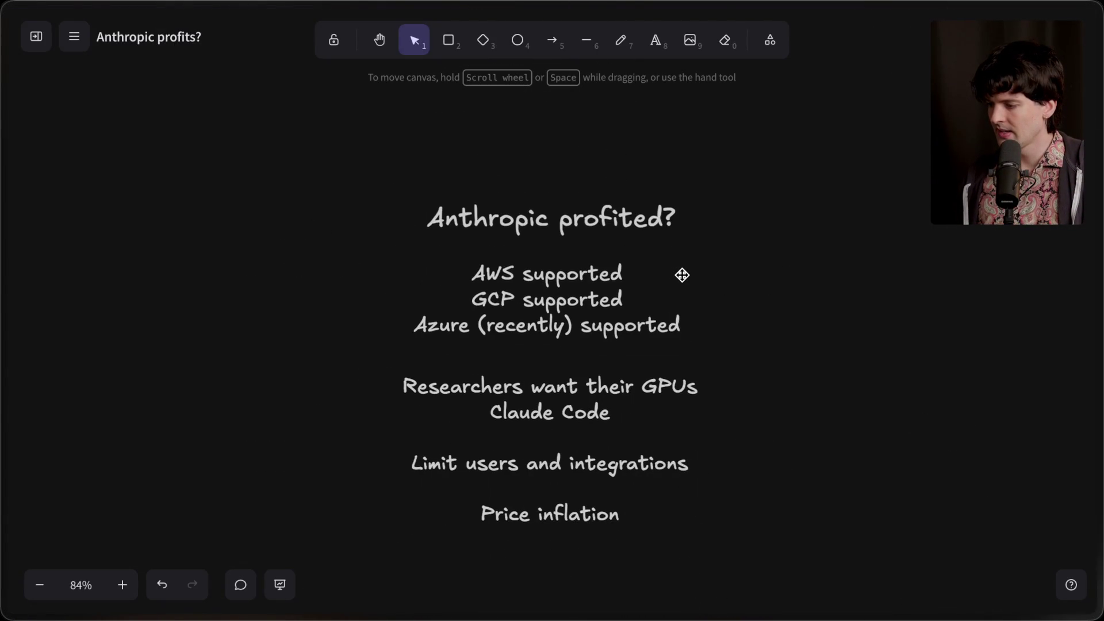
{"action": "scroll", "coordinate": [682, 276], "scroll_direction": "up", "scroll_amount": 3, "text": "ctrl"}
{"action": "scroll", "coordinate": [682, 276], "scroll_direction": "down", "scroll_amount": 1, "text": "ctrl"}
{"action": "scroll", "coordinate": [682, 275], "scroll_direction": "down", "scroll_amount": 1}
{"action": "scroll", "coordinate": [682, 275], "scroll_direction": "down", "scroll_amount": 1}
{"action": "scroll", "coordinate": [809, 221], "scroll_direction": "down", "scroll_amount": 1}
{"action": "scroll", "coordinate": [808, 222], "scroll_direction": "left", "scroll_amount": 1}
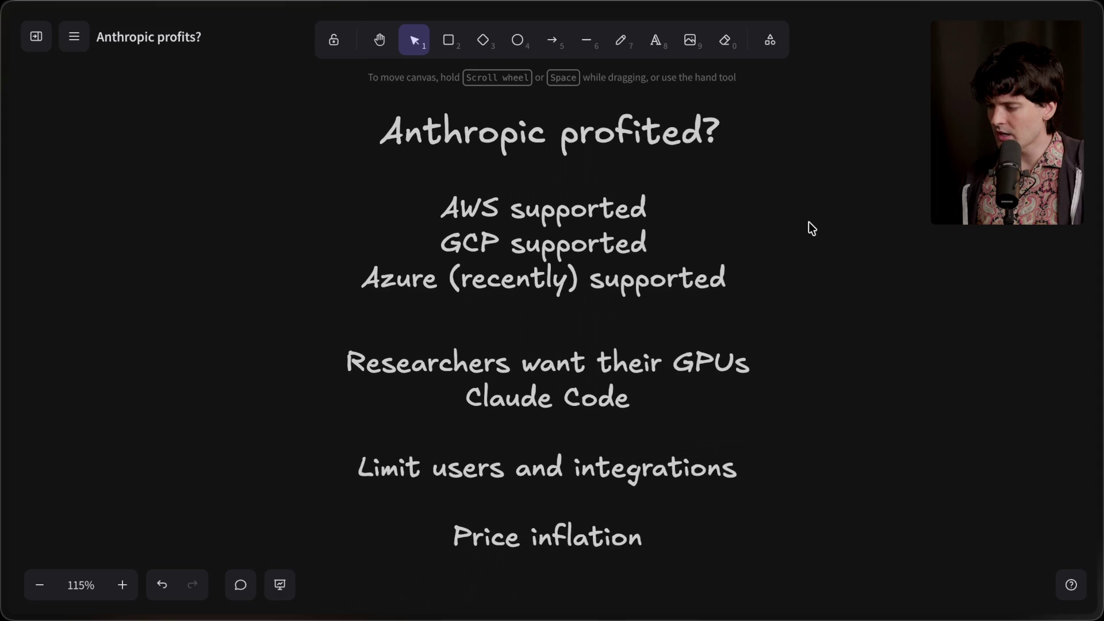
{"action": "scroll", "coordinate": [875, 289], "scroll_direction": "left", "scroll_amount": 1}
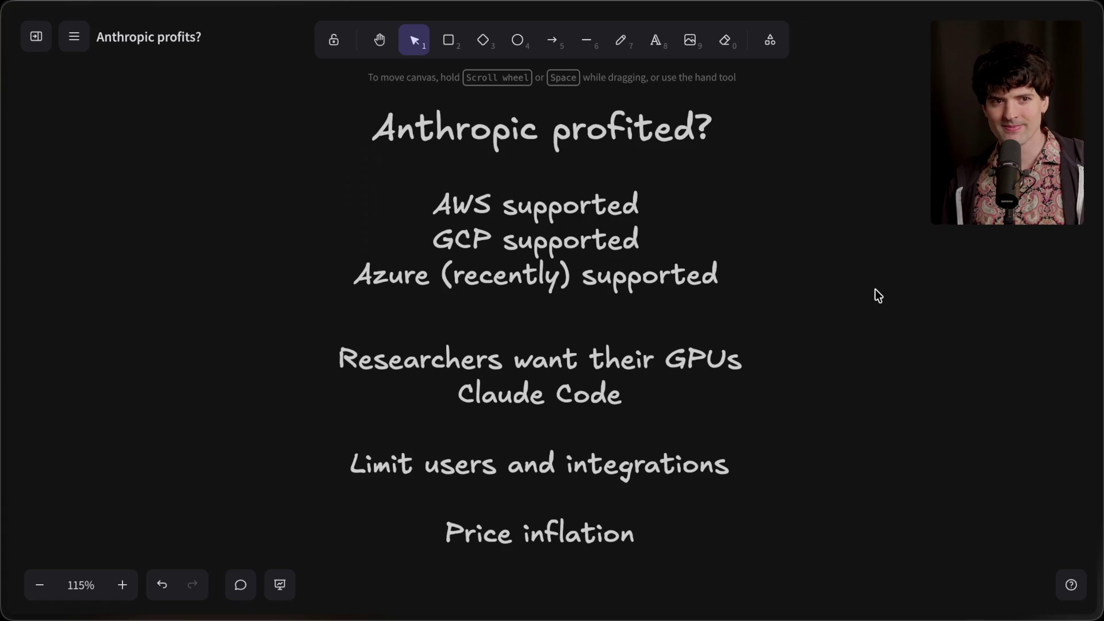
{"action": "mouse_move", "coordinate": [1099, 296]}
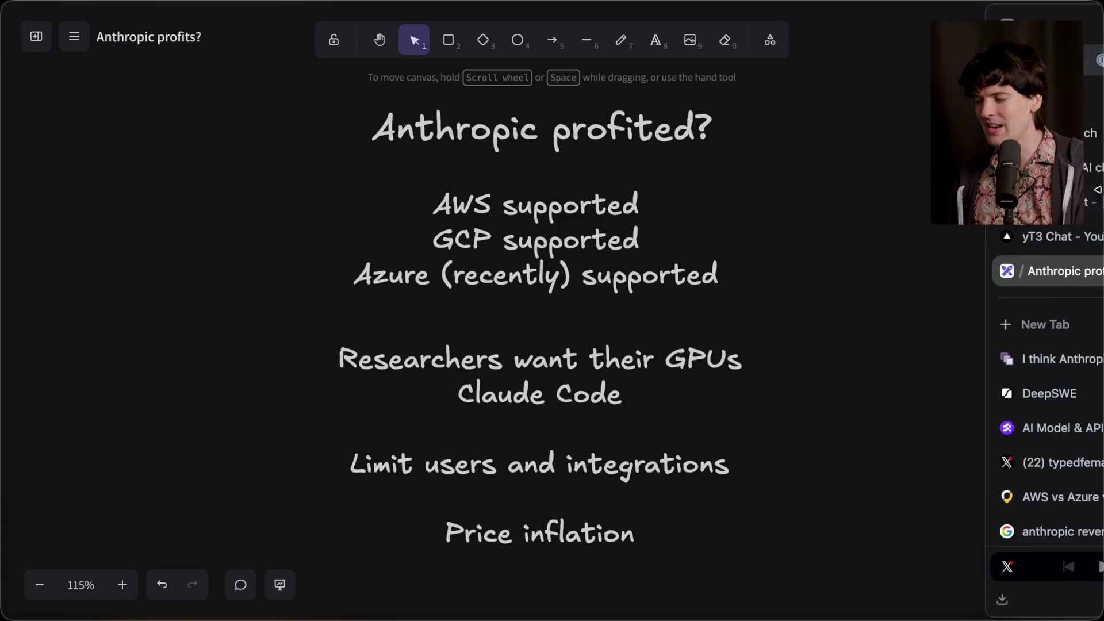
Add the stream marker 'End of anthropic profit' via /marker, then open the OpenAI-on-AWS chat link.
{"action": "left_click", "coordinate": [920, 128]}
{"action": "left_click", "coordinate": [279, 563]}
{"action": "type", "text": "/marker End of"}
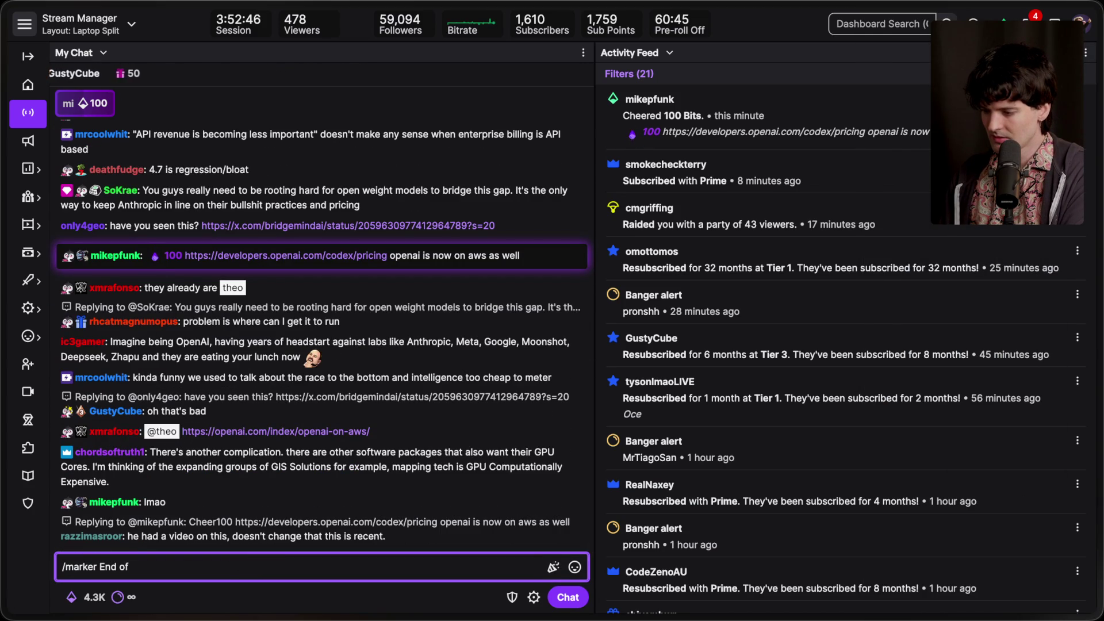
{"action": "type", "text": "thropic profit"}
{"action": "key", "text": "Return"}
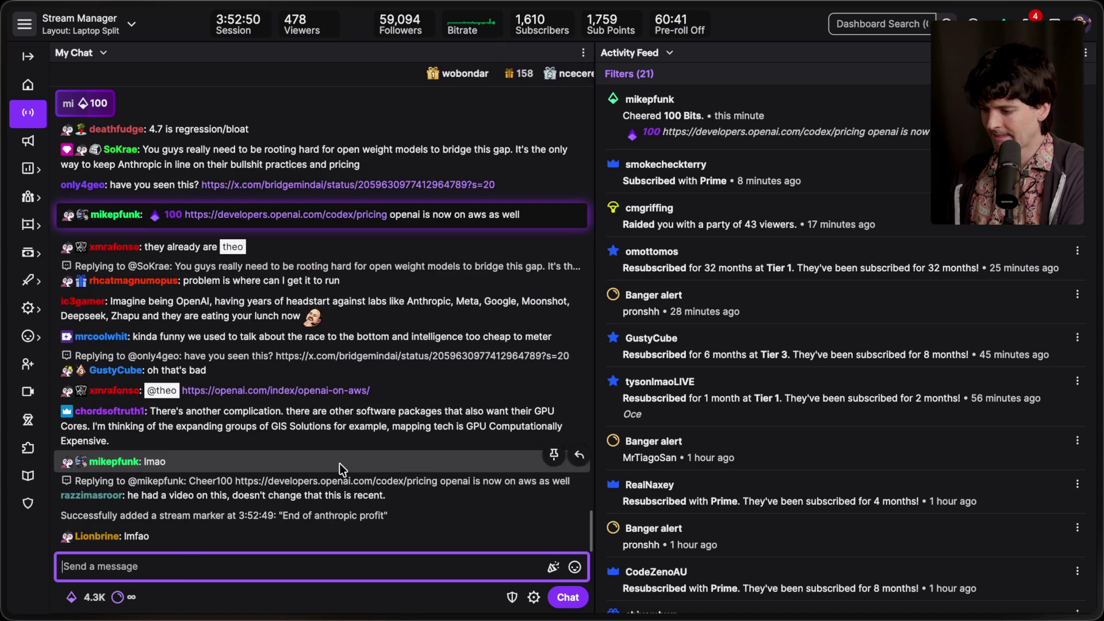
{"action": "left_click", "coordinate": [309, 391]}
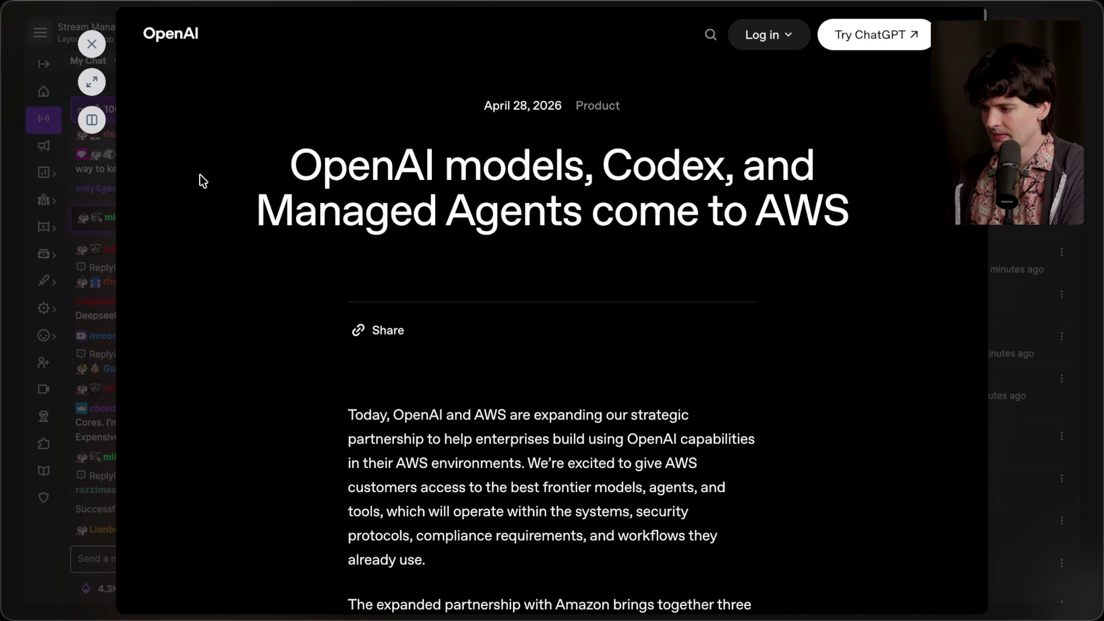
Skim the OpenAI-on-AWS article's title and opening paragraph, then close it.
{"action": "left_click_drag", "start_coordinate": [244, 158], "coordinate": [758, 439]}
{"action": "left_click", "coordinate": [661, 553]}
{"action": "scroll", "coordinate": [624, 564], "scroll_direction": "down", "scroll_amount": 15}
{"action": "scroll", "coordinate": [623, 564], "scroll_direction": "up", "scroll_amount": 15}
{"action": "left_click", "coordinate": [91, 43]}
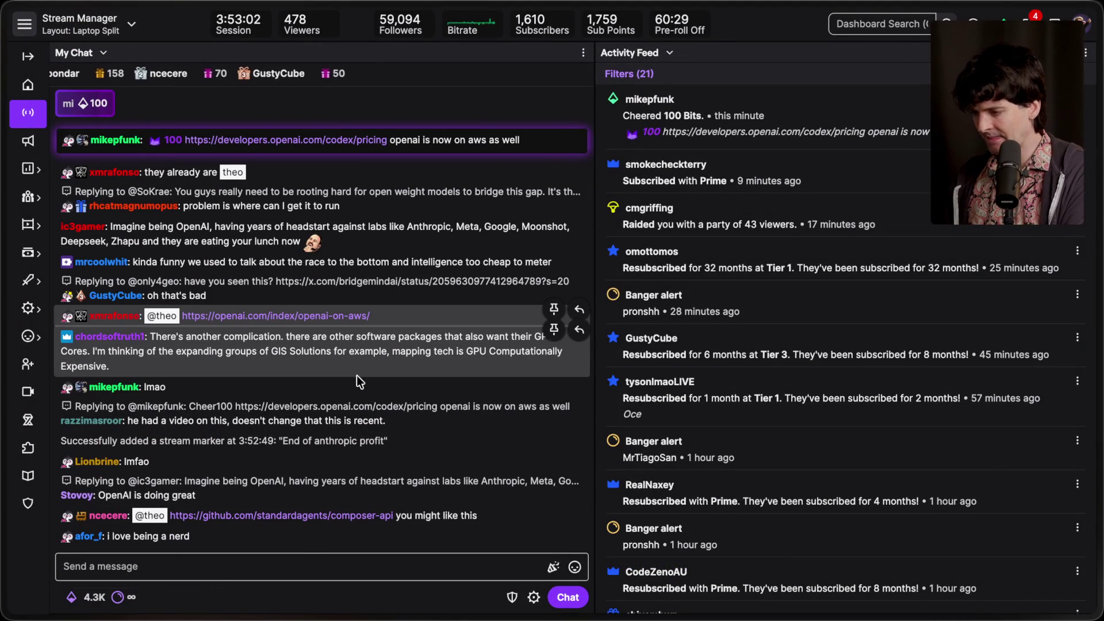
Open the Codex Pricing page from chat and search it for 'aws'.
{"action": "scroll", "coordinate": [356, 375], "scroll_direction": "up", "scroll_amount": 3}
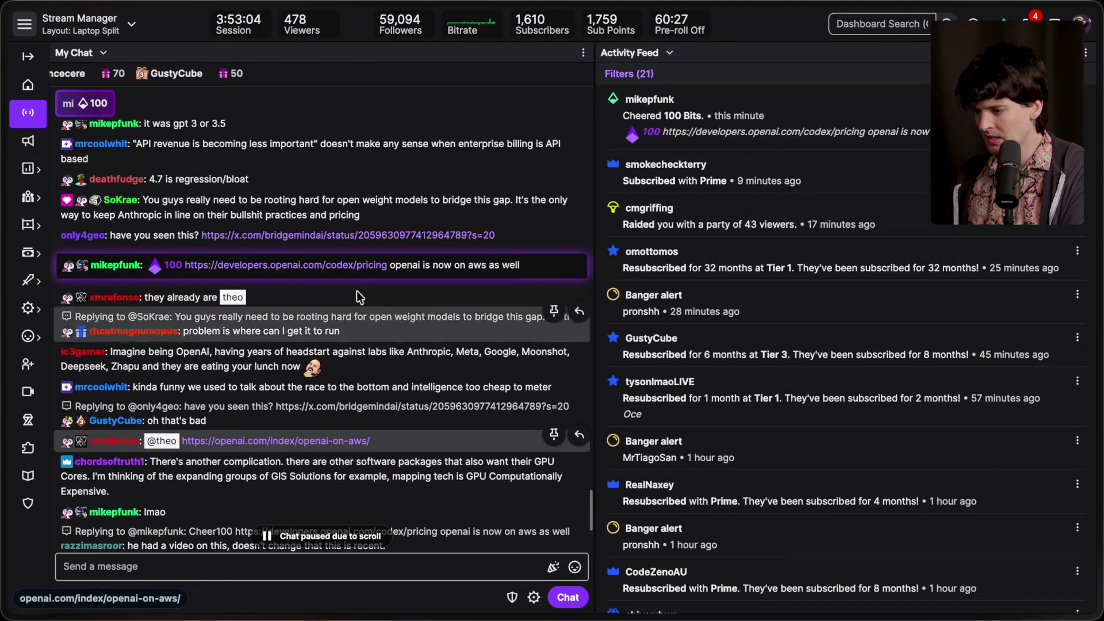
{"action": "left_click", "coordinate": [341, 269]}
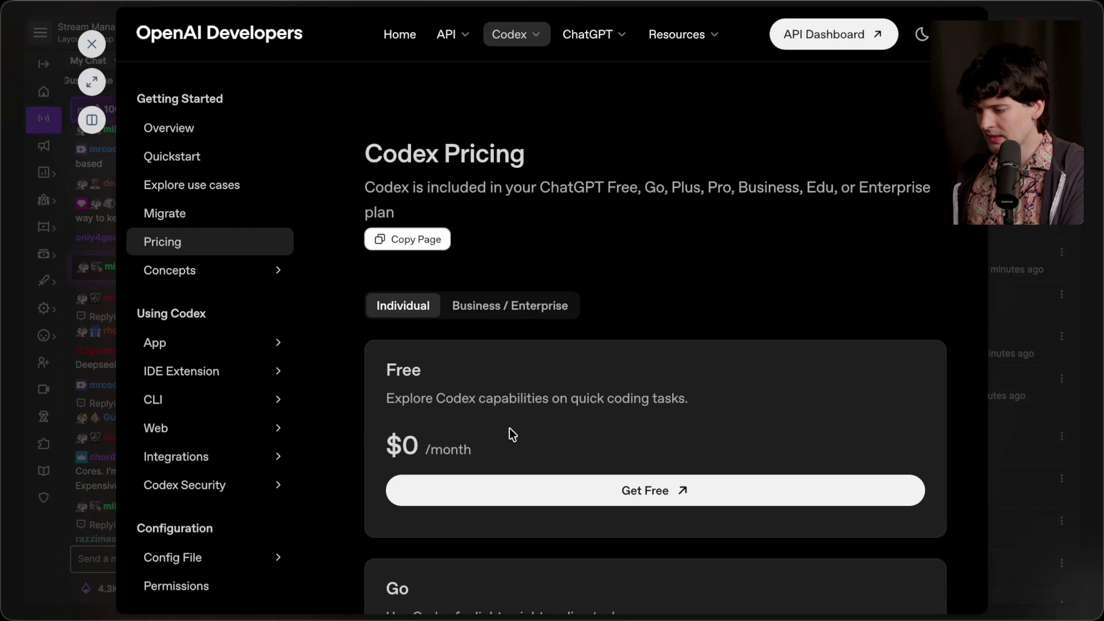
{"action": "scroll", "coordinate": [509, 428], "scroll_direction": "down", "scroll_amount": 5}
{"action": "scroll", "coordinate": [509, 427], "scroll_direction": "down", "scroll_amount": 15}
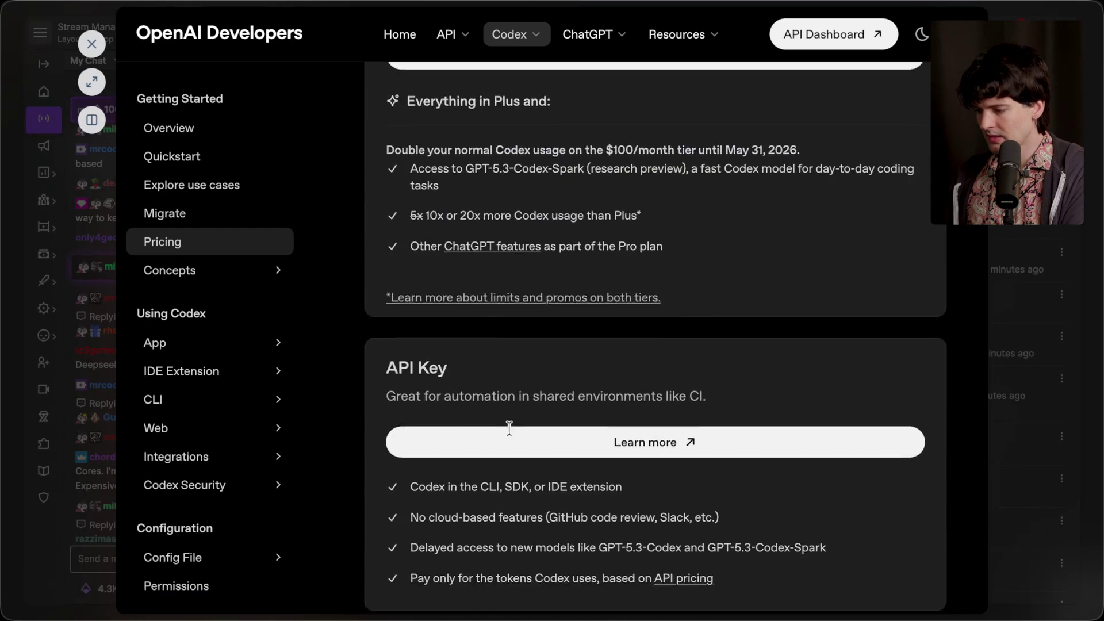
{"action": "key", "text": "ctrl+f"}
{"action": "type", "text": "aws"}
{"action": "key", "text": "Return"}
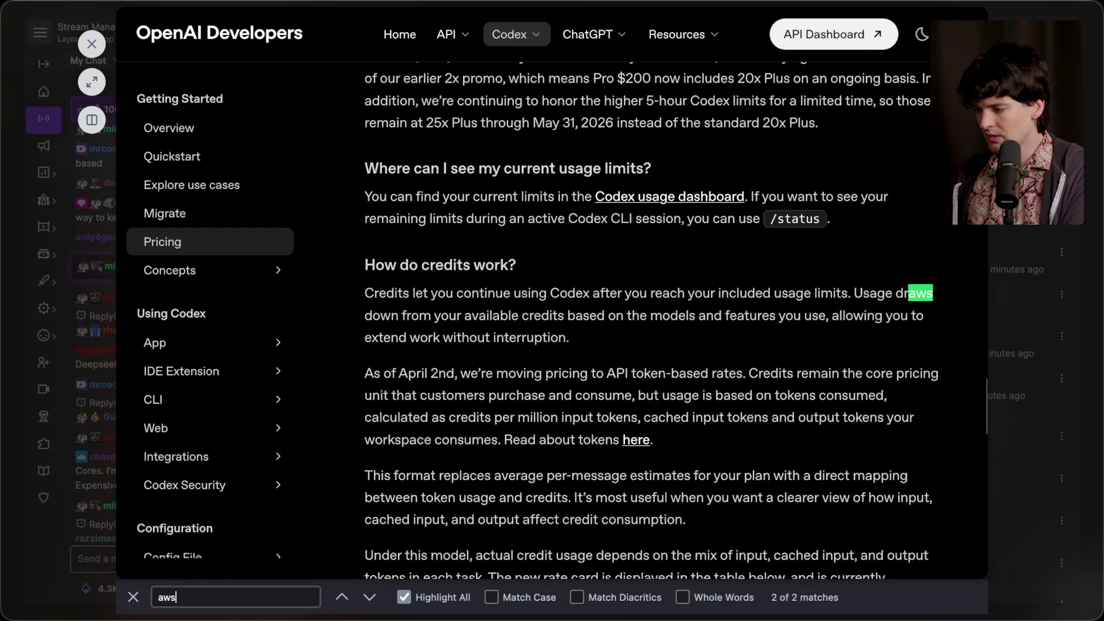
{"action": "key", "text": "Return"}
{"action": "key", "text": "Escape"}
{"action": "key", "text": "Escape"}
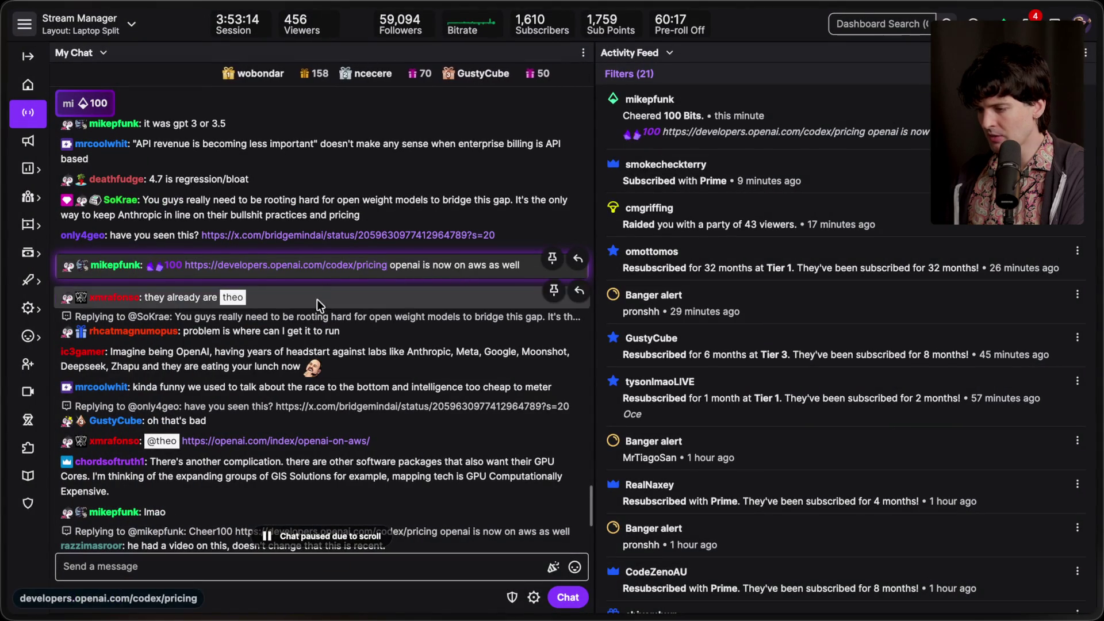
Search the Codex Business / Enterprise pricing plans for 'aws', then close the page.
{"action": "left_click", "coordinate": [339, 265]}
{"action": "left_click", "coordinate": [506, 305]}
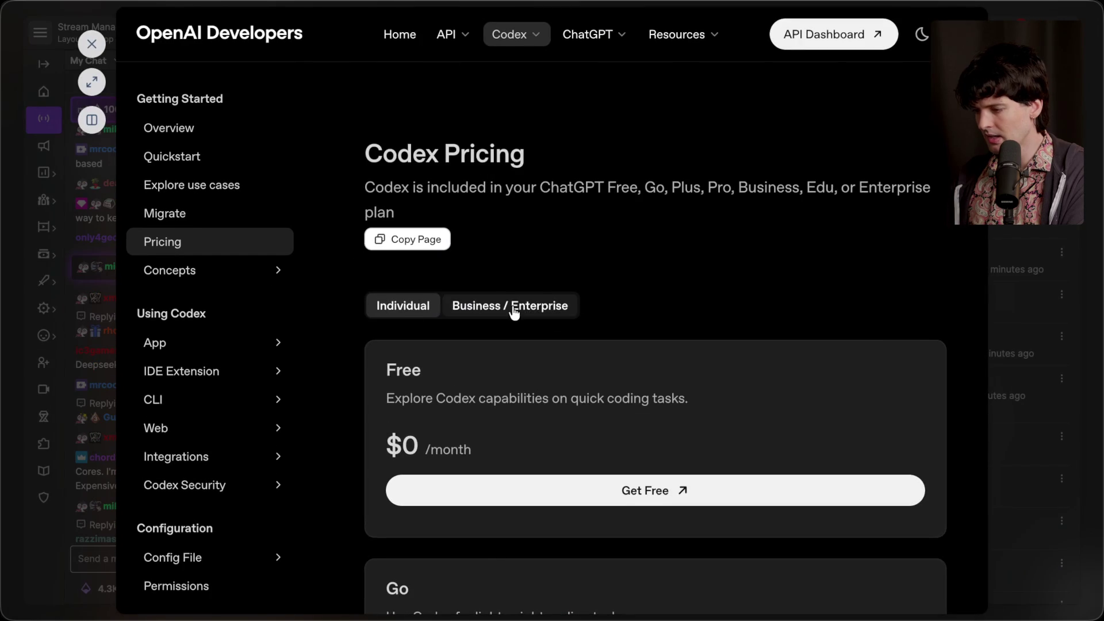
{"action": "scroll", "coordinate": [612, 338], "scroll_direction": "down", "scroll_amount": 1}
{"action": "scroll", "coordinate": [610, 333], "scroll_direction": "down", "scroll_amount": 20}
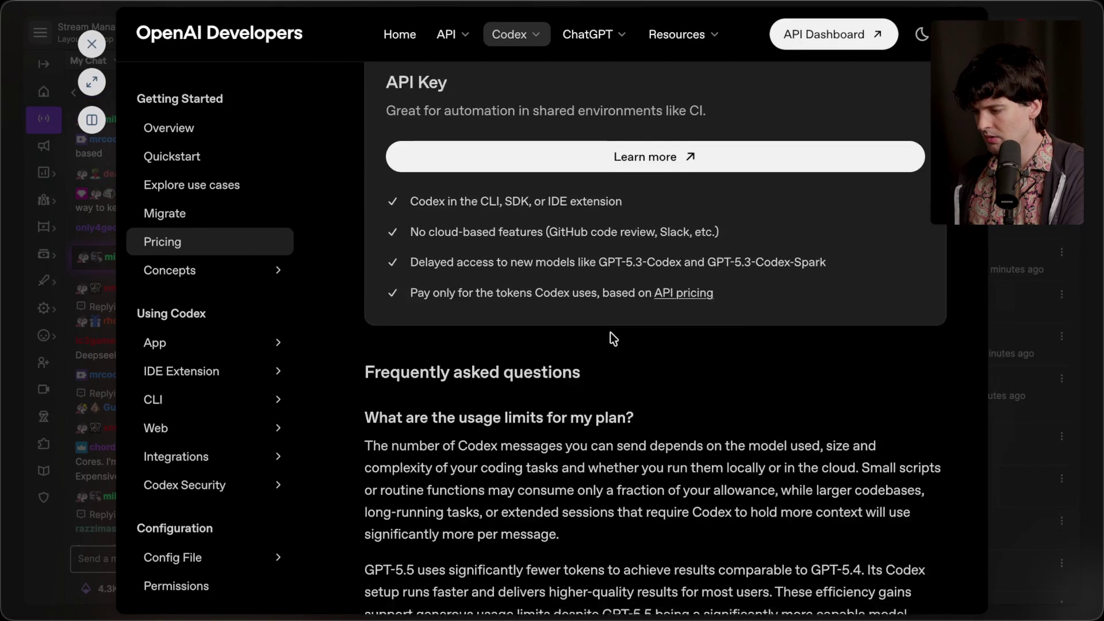
{"action": "key", "text": "ctrl+f"}
{"action": "type", "text": "aws"}
{"action": "key", "text": "Return"}
{"action": "key", "text": "Return"}
{"action": "key", "text": "Return"}
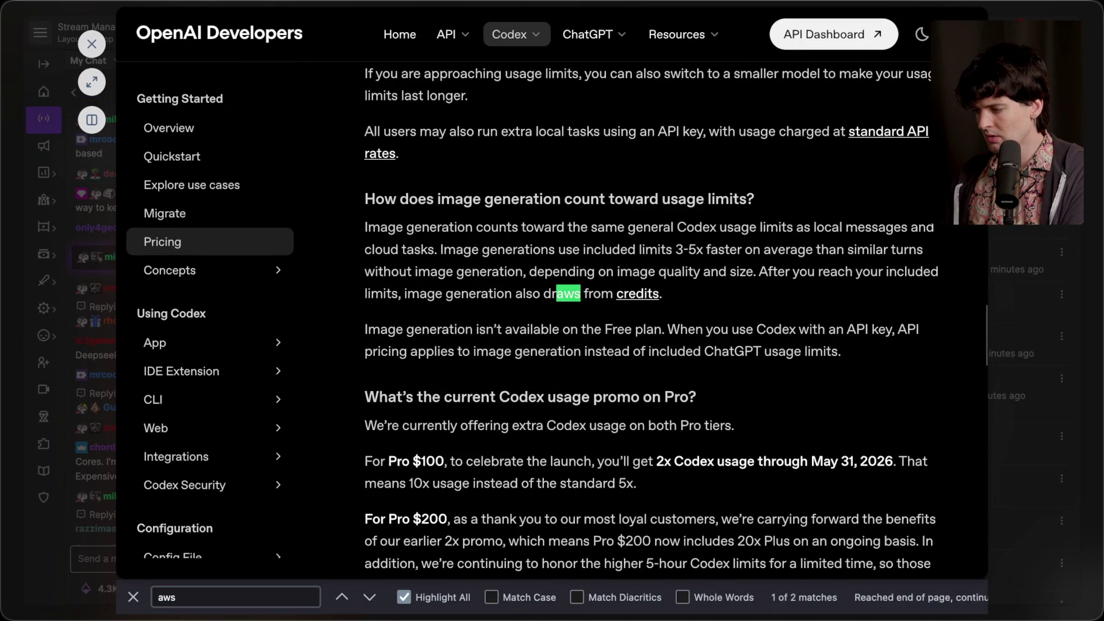
{"action": "key", "text": "Escape"}
{"action": "key", "text": "Escape"}
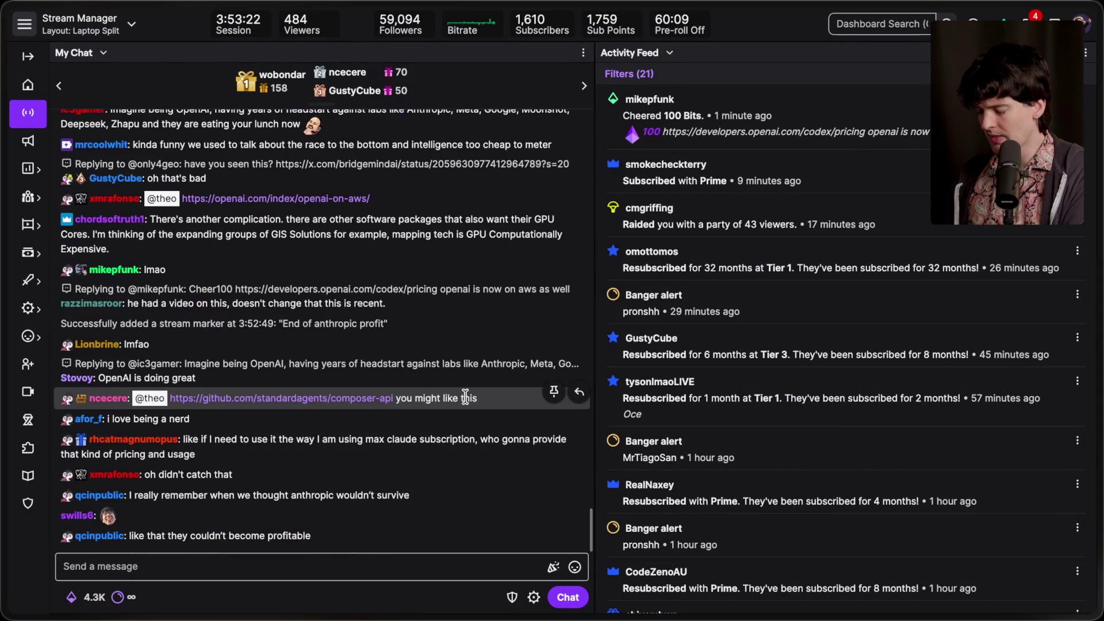
From a chat reply thread, open the X post about the DeepSWE benchmark, then close it.
{"action": "left_click", "coordinate": [268, 569]}
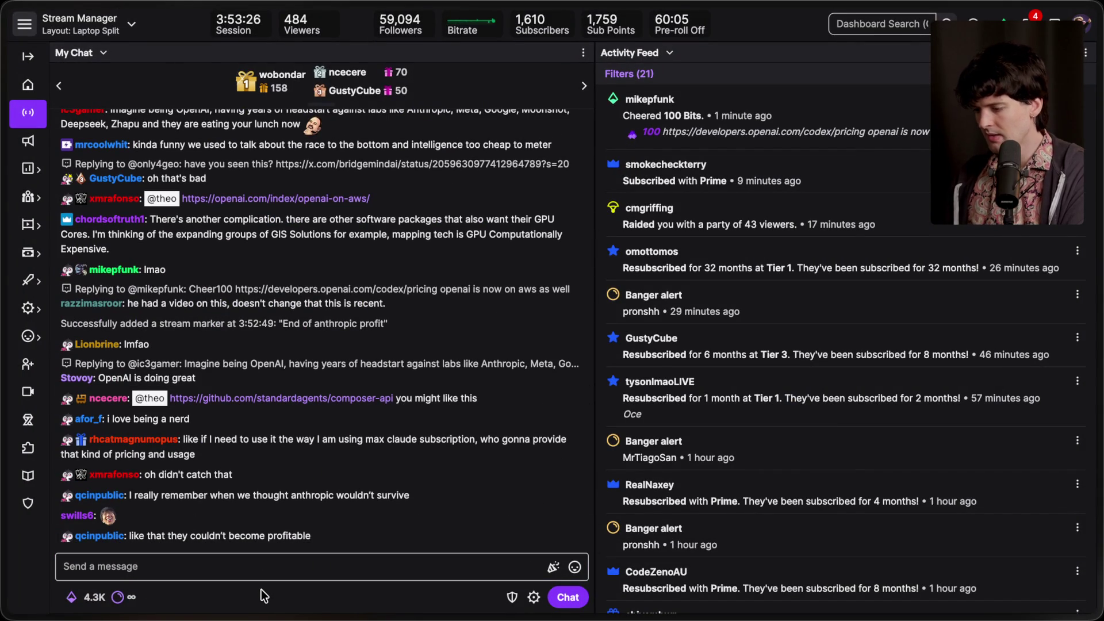
{"action": "key", "text": "super+Tab"}
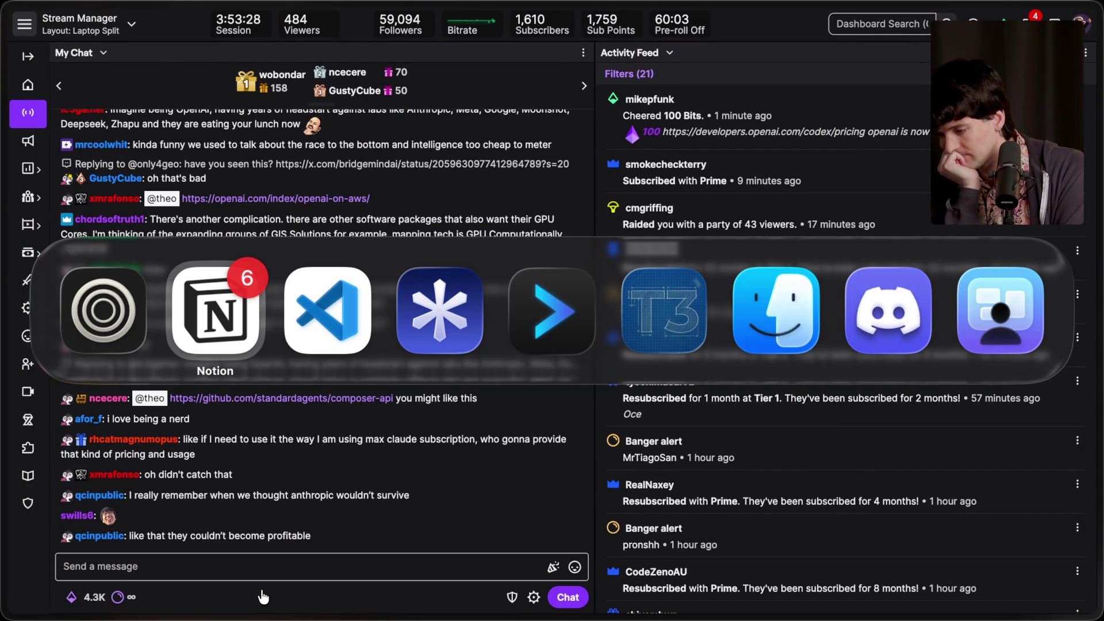
{"action": "key", "text": "Escape"}
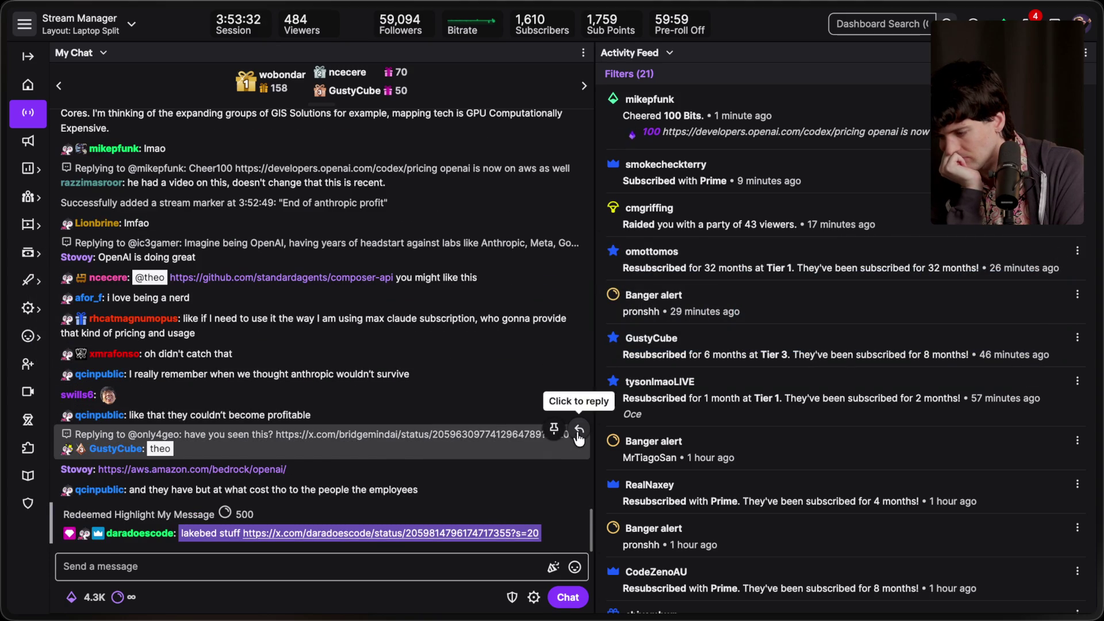
{"action": "left_click", "coordinate": [579, 430]}
{"action": "left_click", "coordinate": [395, 479]}
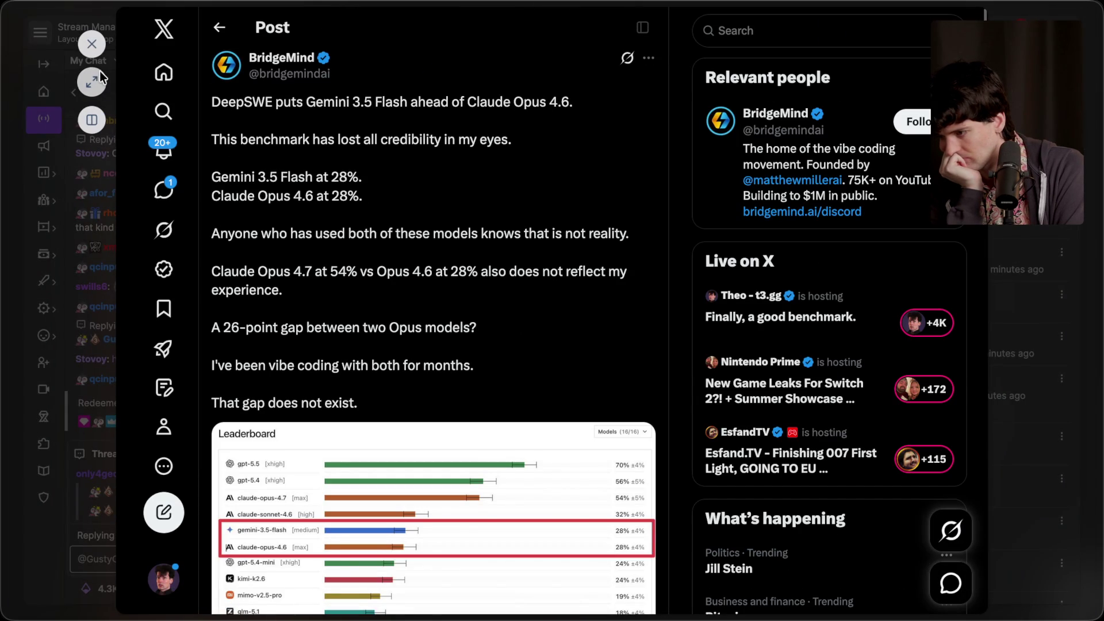
{"action": "scroll", "coordinate": [327, 202], "scroll_direction": "down", "scroll_amount": 10}
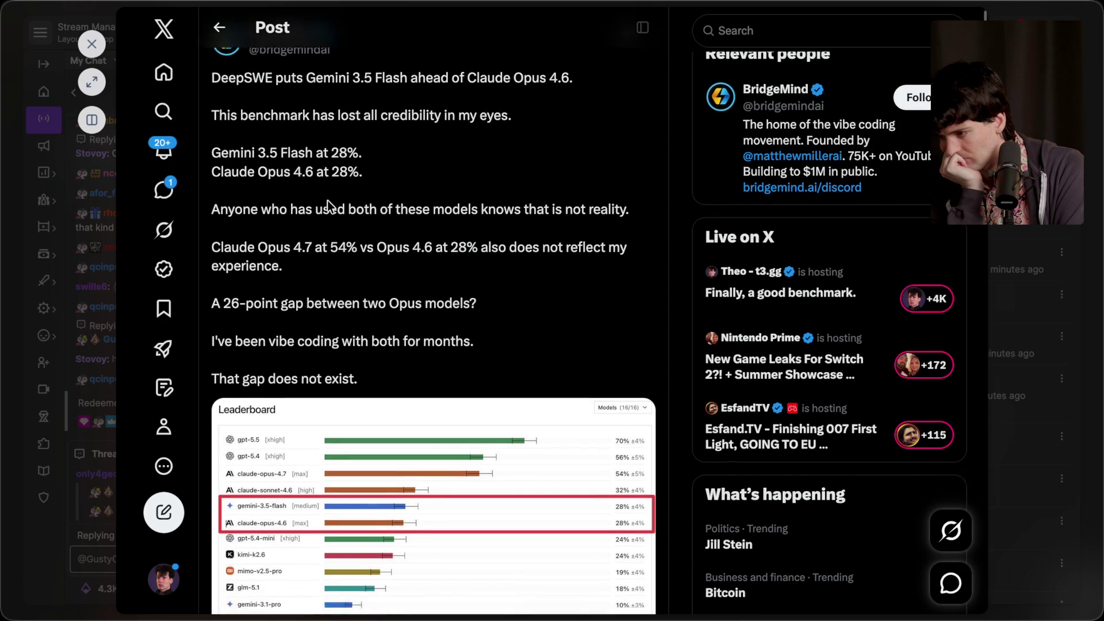
{"action": "scroll", "coordinate": [327, 201], "scroll_direction": "up", "scroll_amount": 10}
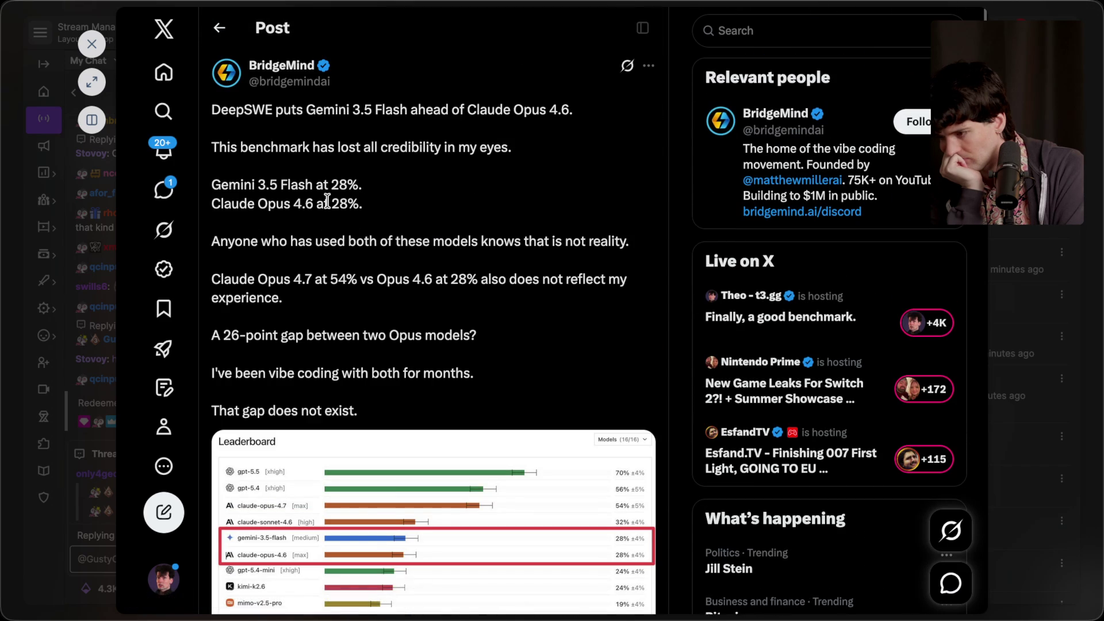
{"action": "left_click", "coordinate": [91, 43]}
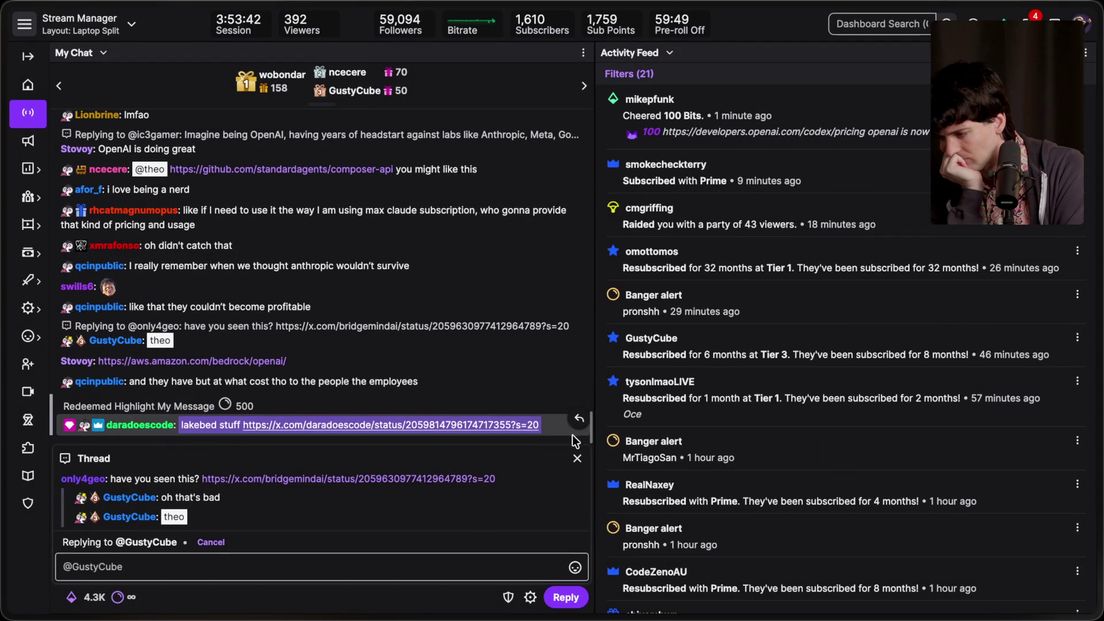
{"action": "left_click", "coordinate": [571, 462]}
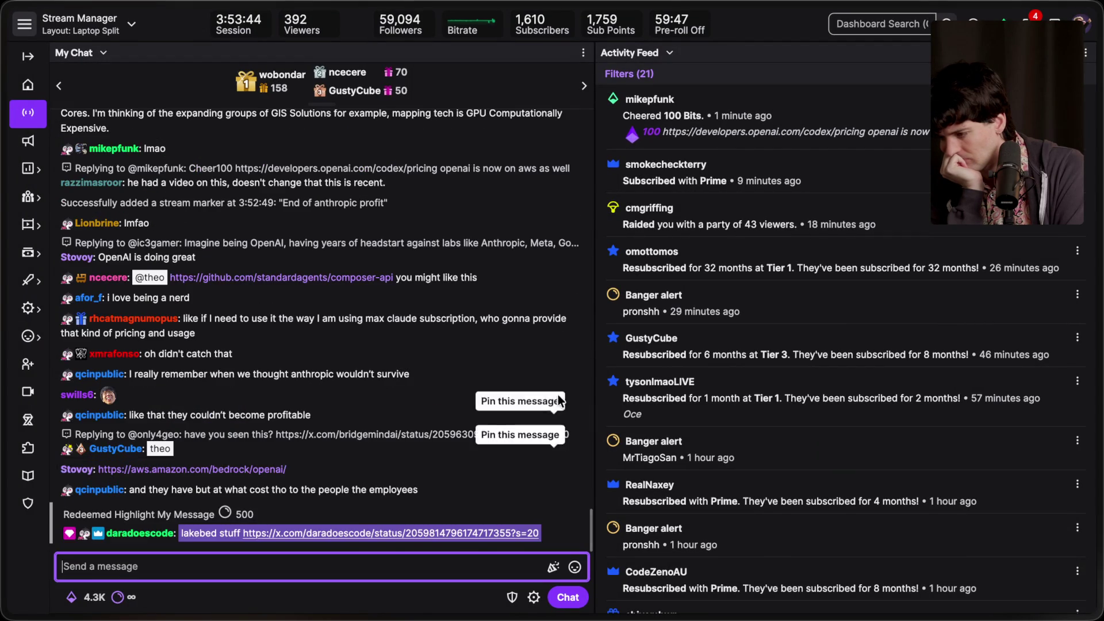
Reopen the reply thread and scroll through the linked benchmark post before returning to chat.
{"action": "left_click", "coordinate": [578, 351]}
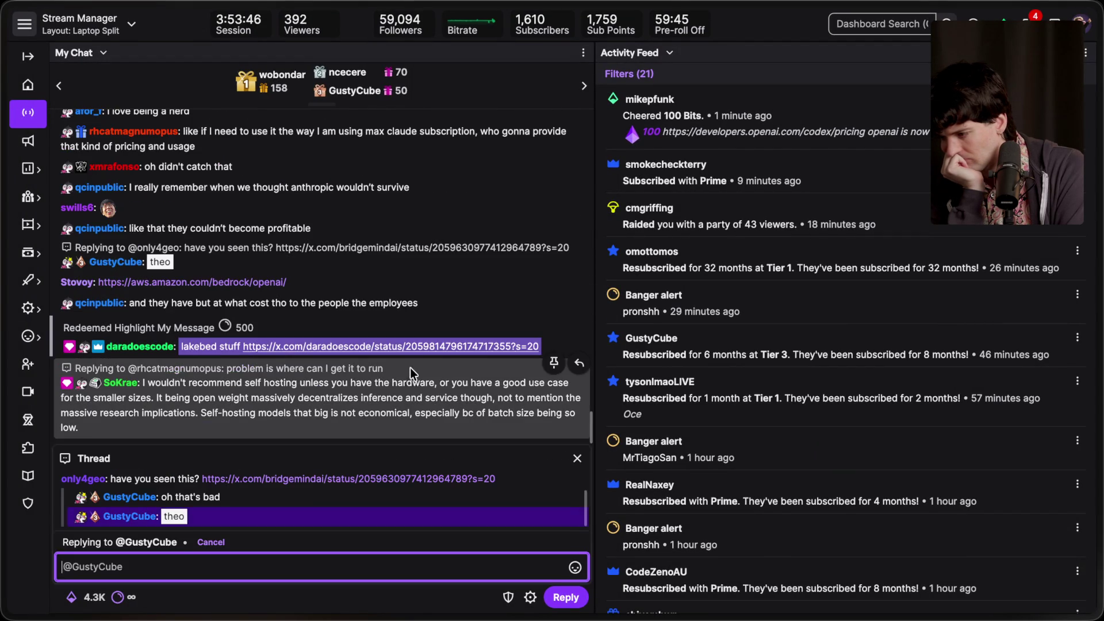
{"action": "left_click", "coordinate": [415, 481]}
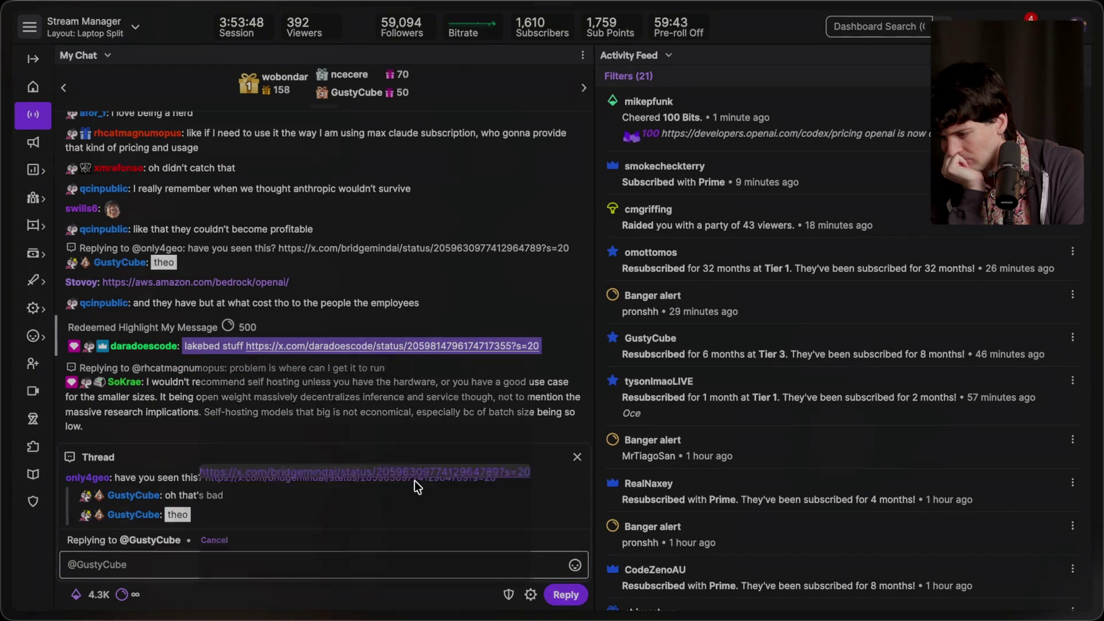
{"action": "scroll", "coordinate": [416, 481], "scroll_direction": "down", "scroll_amount": 2}
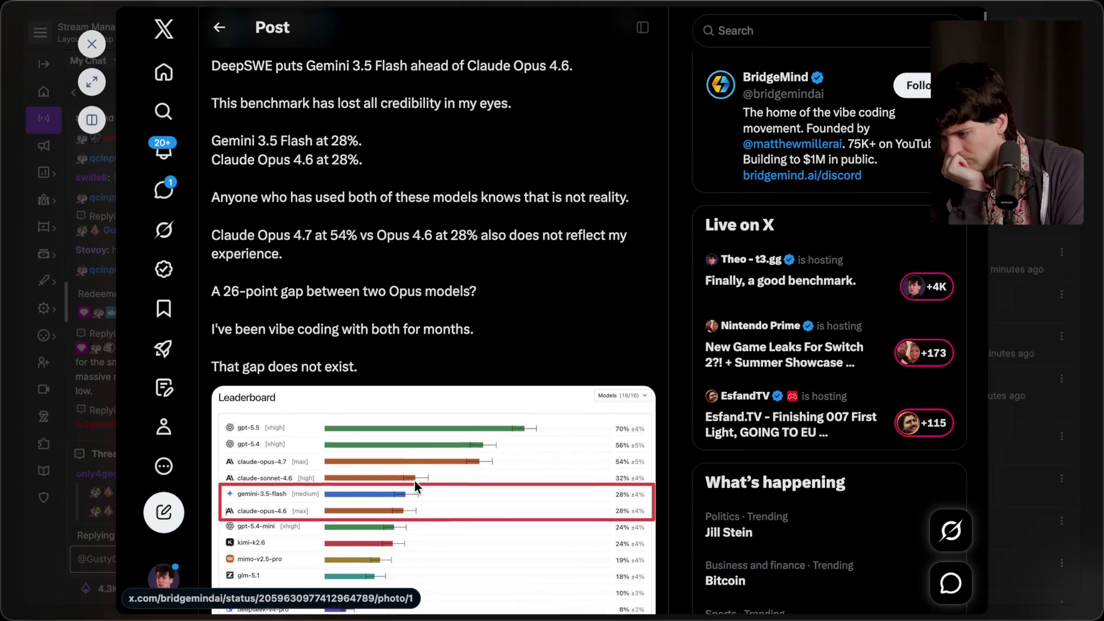
{"action": "scroll", "coordinate": [415, 480], "scroll_direction": "down", "scroll_amount": 4}
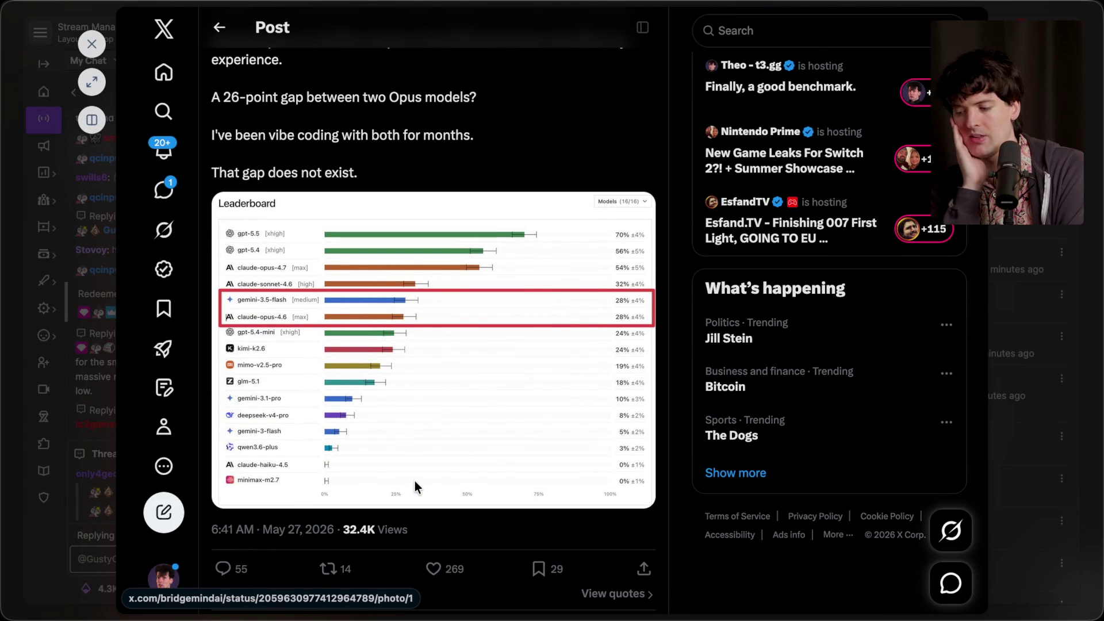
{"action": "scroll", "coordinate": [415, 480], "scroll_direction": "down", "scroll_amount": 6}
{"action": "scroll", "coordinate": [415, 480], "scroll_direction": "down", "scroll_amount": 6}
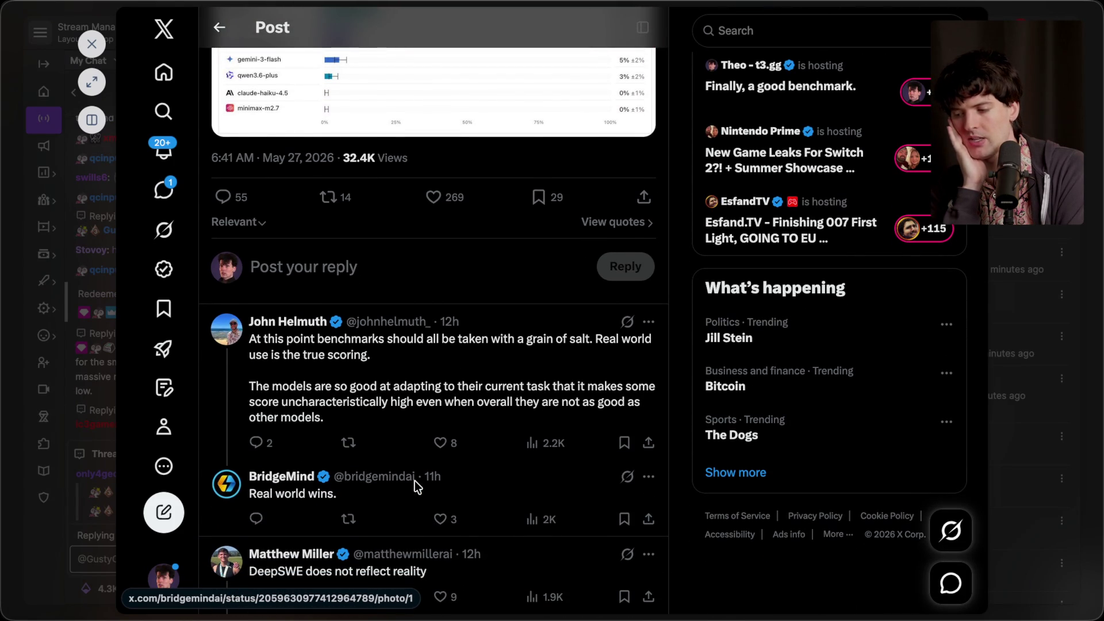
{"action": "key", "text": "Escape"}
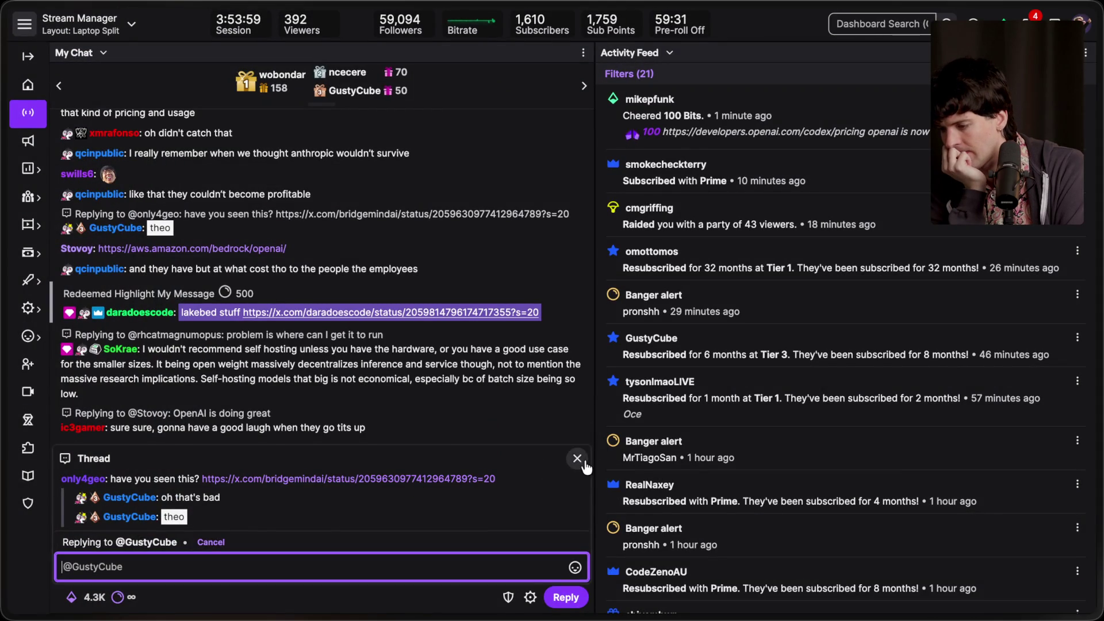
{"action": "left_click", "coordinate": [577, 458]}
Like the X post showing the Lakebed-built multiplayer Minecraft clone, close it, and scroll chat up.
{"action": "left_click", "coordinate": [441, 421]}
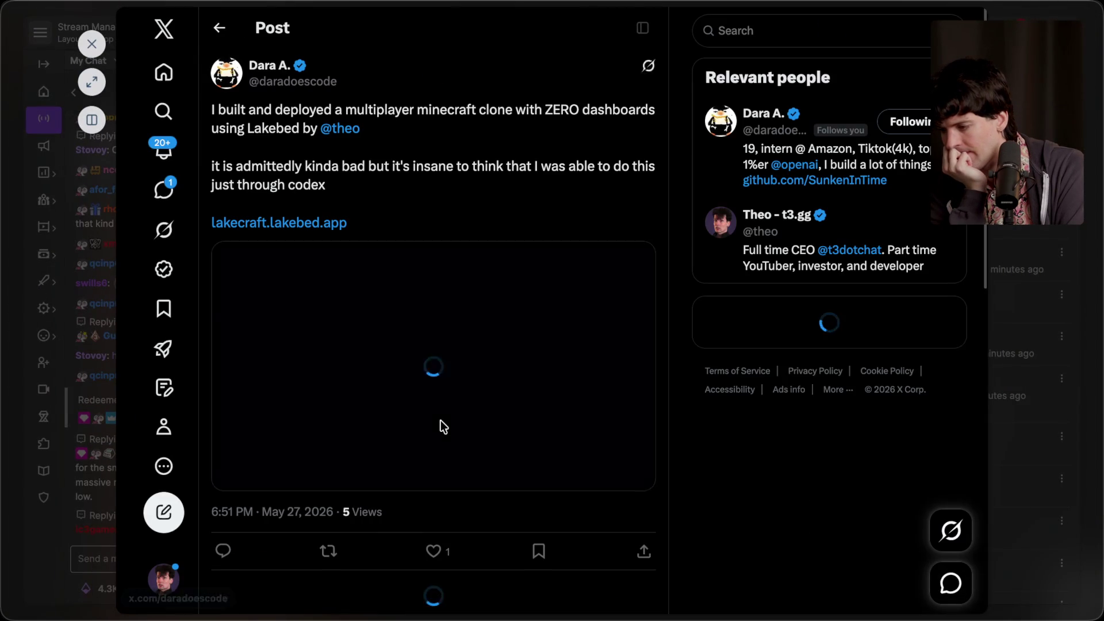
{"action": "left_click", "coordinate": [434, 551]}
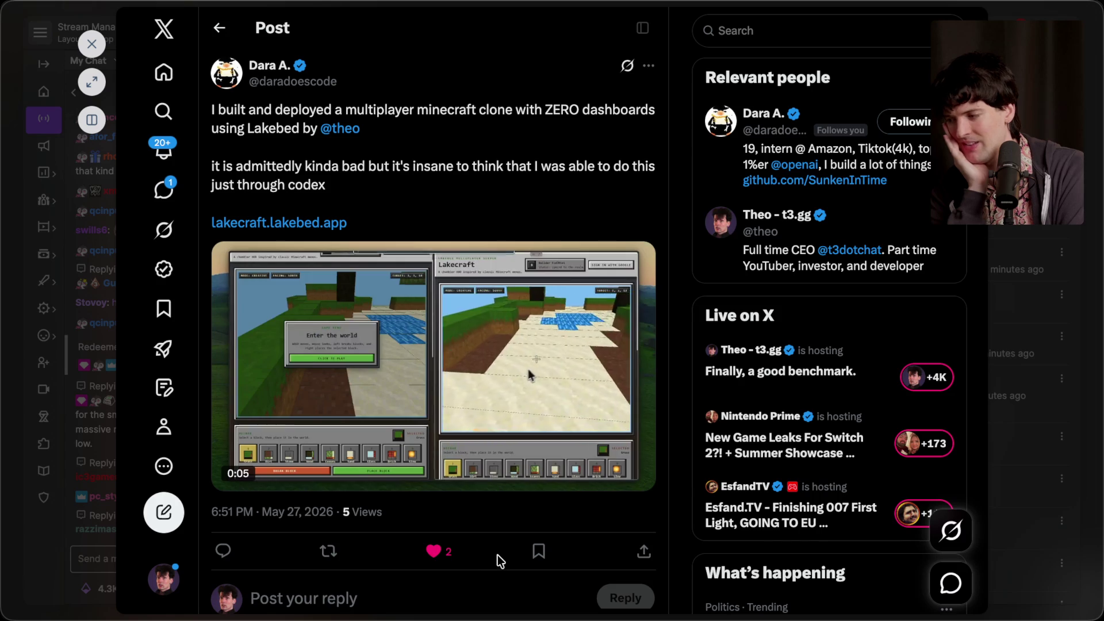
{"action": "scroll", "coordinate": [498, 554], "scroll_direction": "down", "scroll_amount": 5}
{"action": "scroll", "coordinate": [498, 554], "scroll_direction": "up", "scroll_amount": 4}
{"action": "scroll", "coordinate": [498, 554], "scroll_direction": "up", "scroll_amount": 2}
{"action": "key", "text": "Escape"}
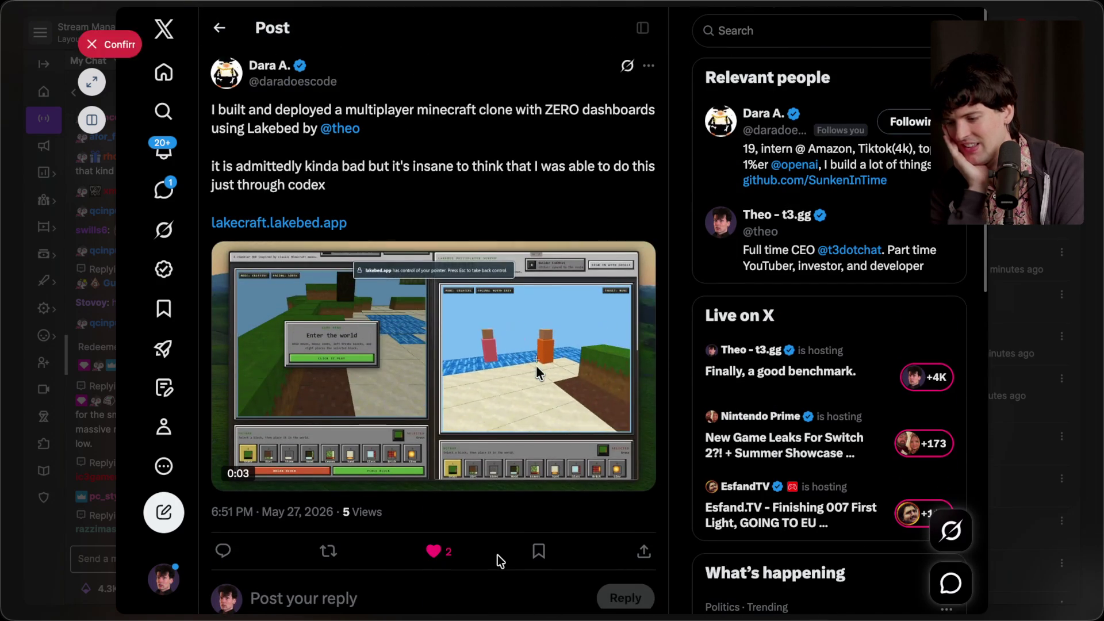
{"action": "key", "text": "Escape"}
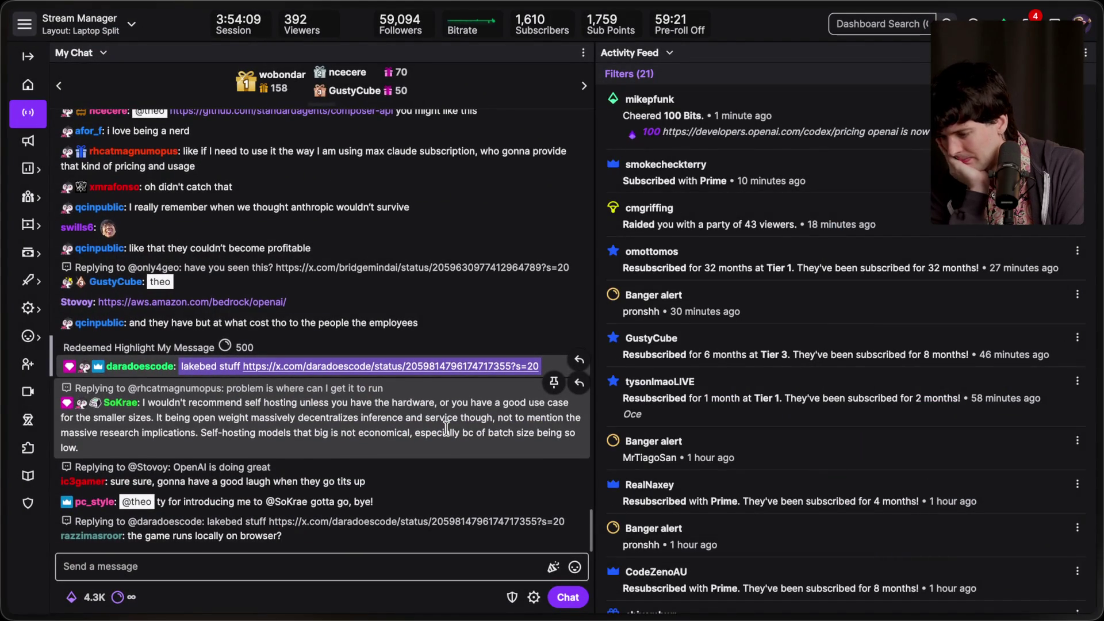
{"action": "scroll", "coordinate": [446, 427], "scroll_direction": "up", "scroll_amount": 4}
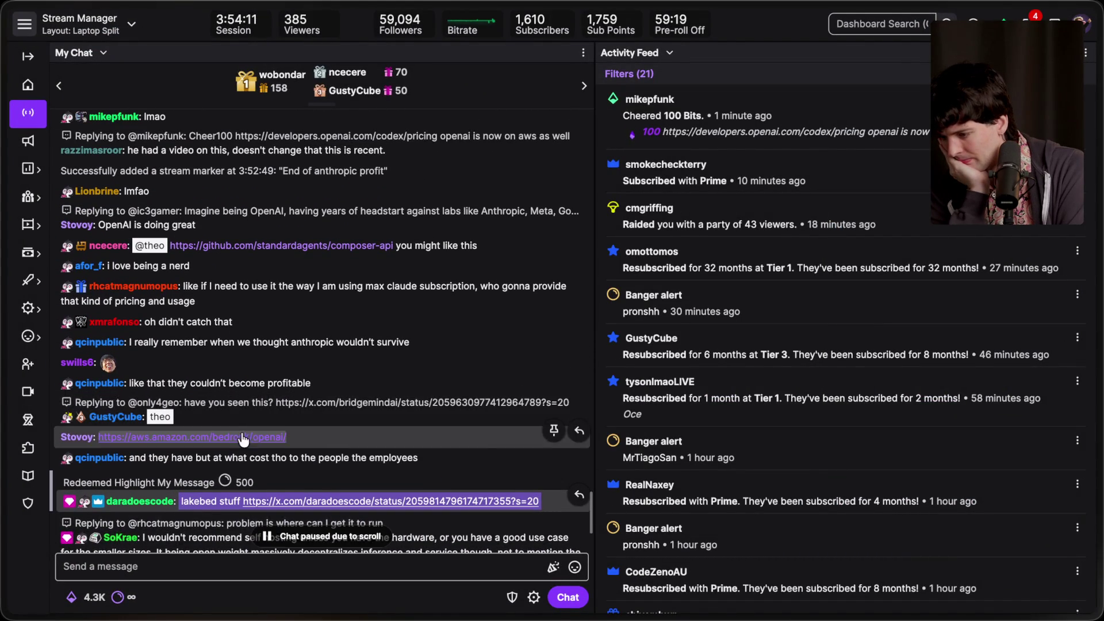
{"action": "left_click", "coordinate": [260, 435]}
{"action": "scroll", "coordinate": [384, 372], "scroll_direction": "down", "scroll_amount": 5}
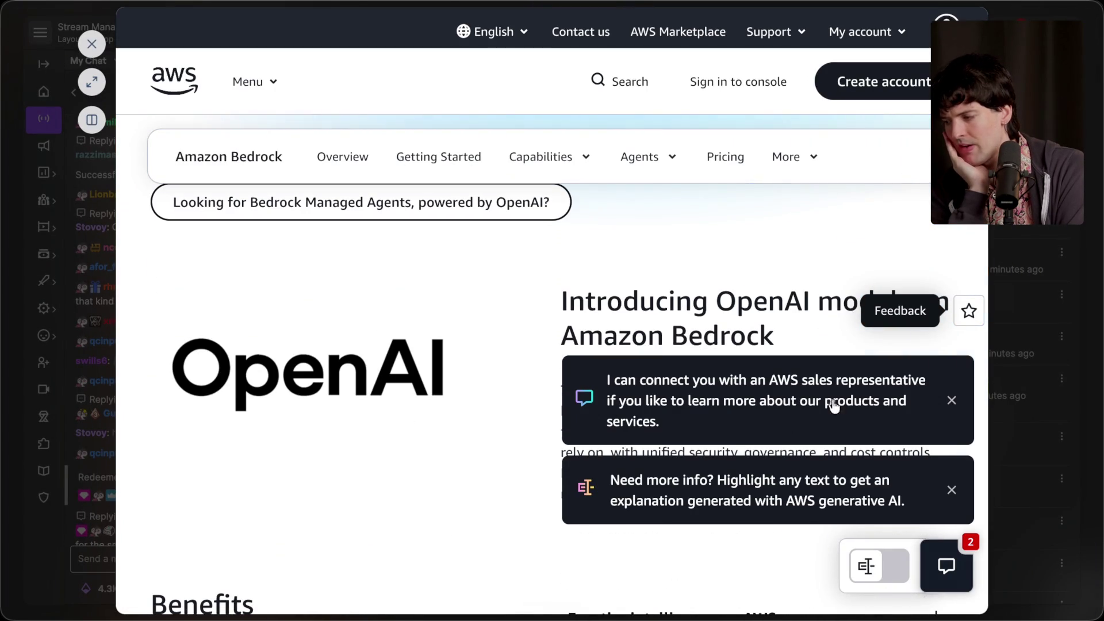
{"action": "left_click", "coordinate": [951, 401]}
{"action": "left_click", "coordinate": [952, 487]}
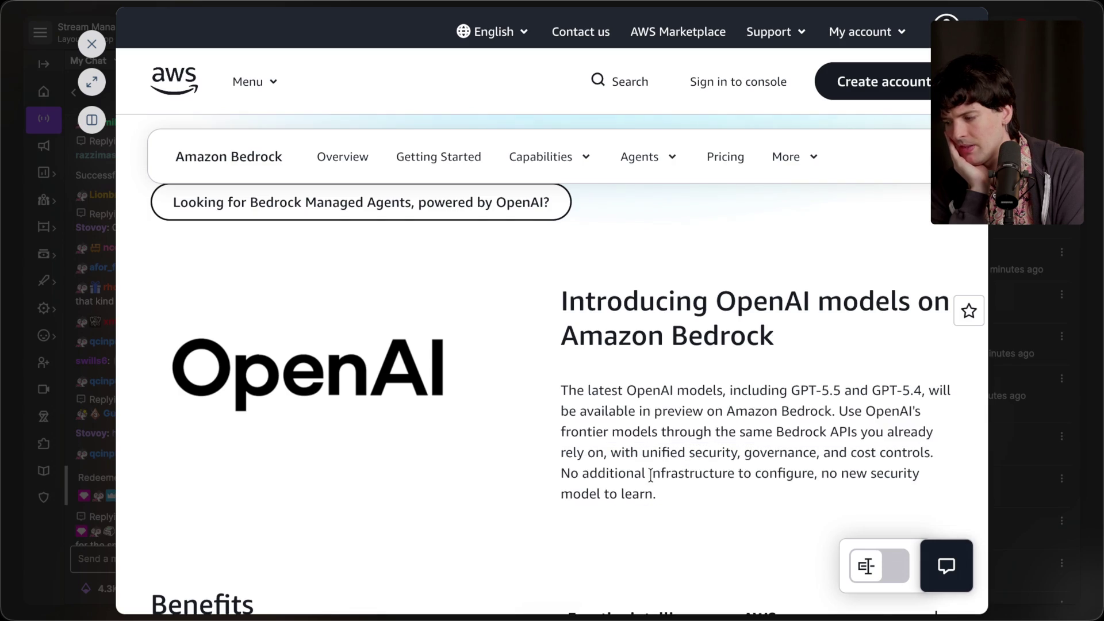
{"action": "scroll", "coordinate": [651, 478], "scroll_direction": "down", "scroll_amount": 10}
{"action": "scroll", "coordinate": [651, 475], "scroll_direction": "up", "scroll_amount": 10}
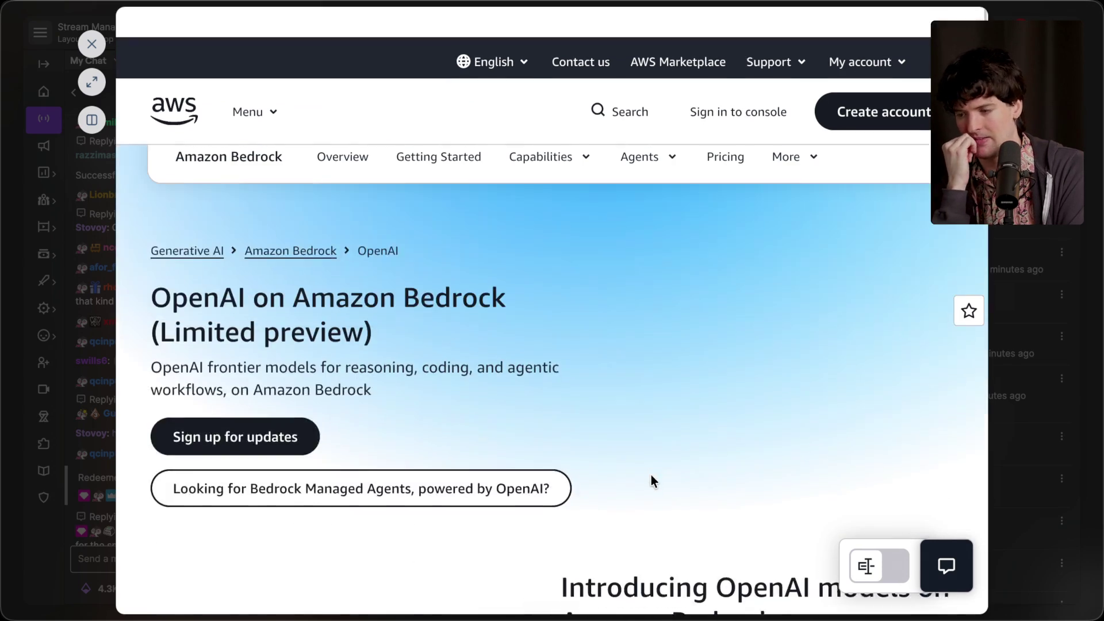
{"action": "key", "text": "Escape"}
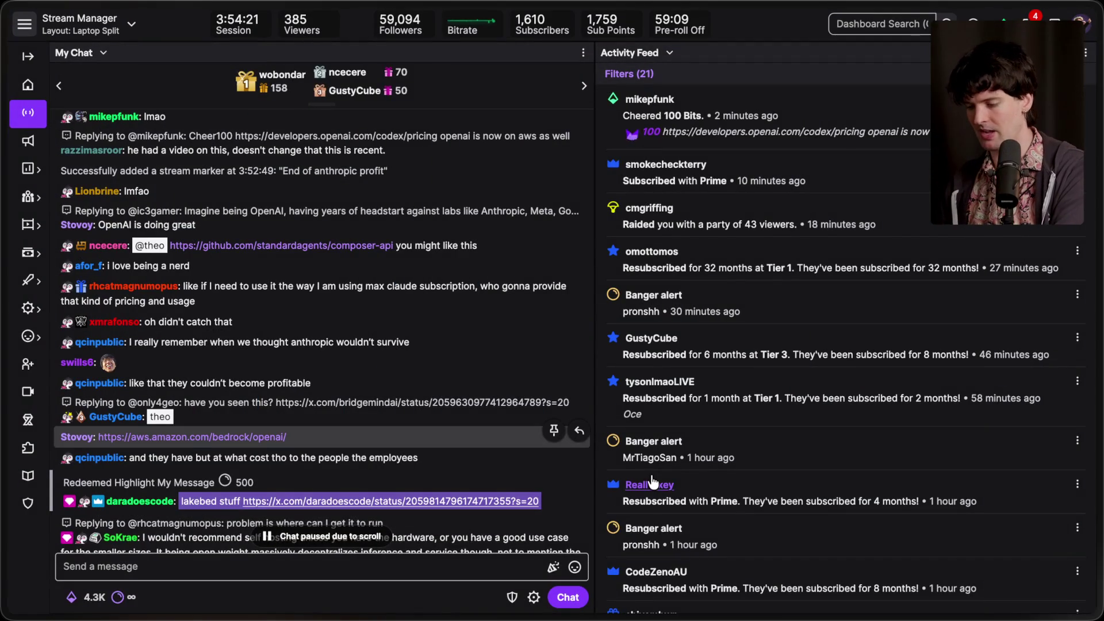
{"action": "scroll", "coordinate": [652, 481], "scroll_direction": "down", "scroll_amount": 10}
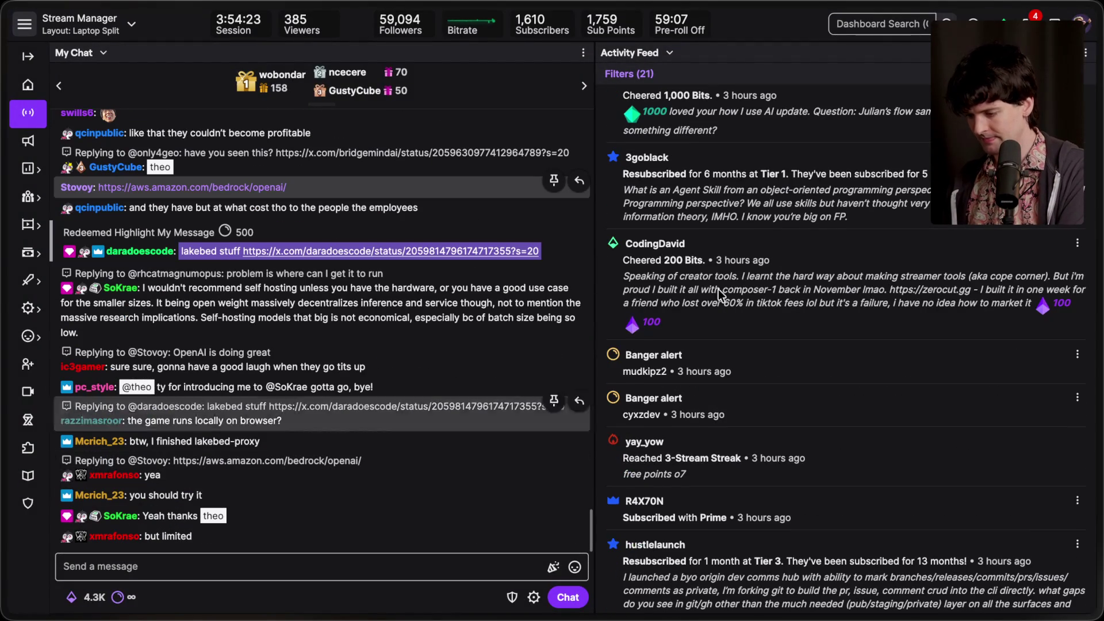
{"action": "scroll", "coordinate": [849, 258], "scroll_direction": "up", "scroll_amount": 10}
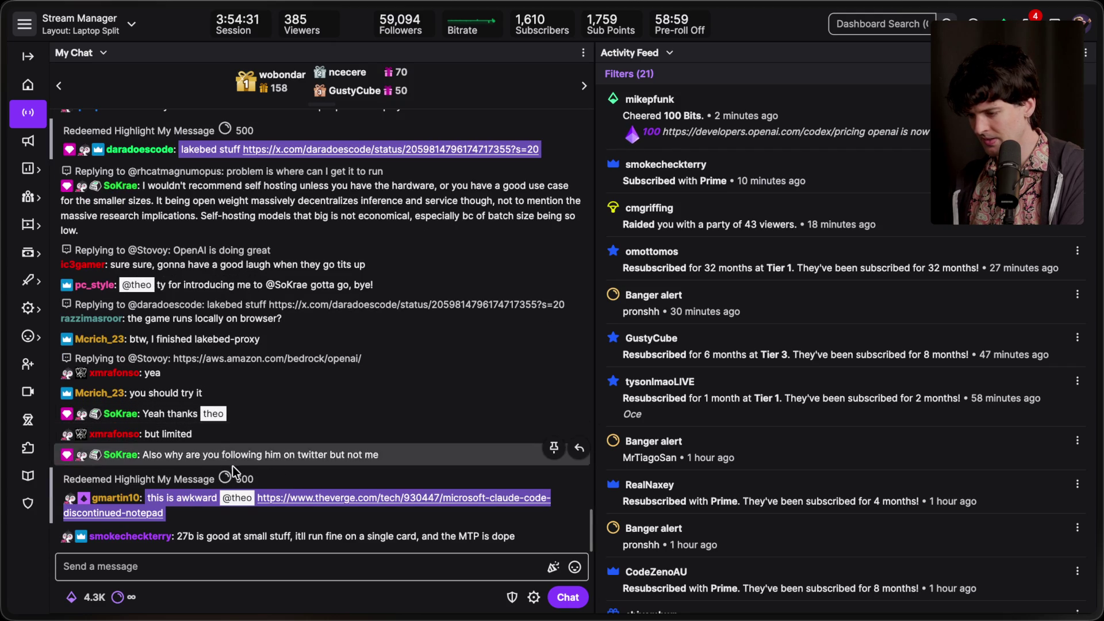
{"action": "scroll", "coordinate": [247, 451], "scroll_direction": "up", "scroll_amount": 2}
{"action": "scroll", "coordinate": [247, 451], "scroll_direction": "up", "scroll_amount": 2}
{"action": "scroll", "coordinate": [248, 451], "scroll_direction": "down", "scroll_amount": 4}
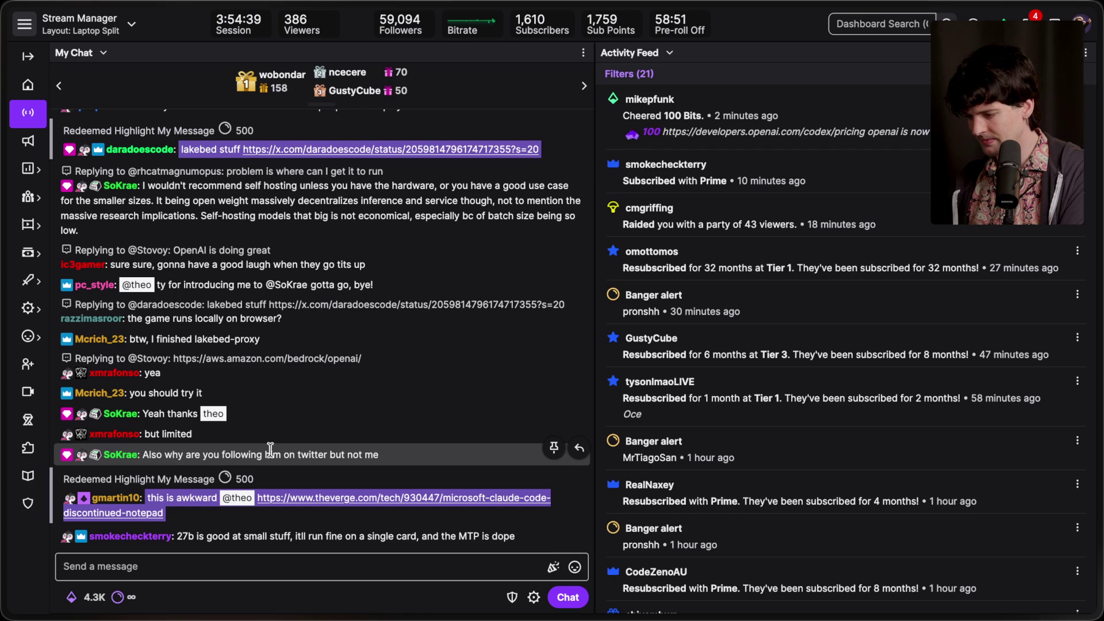
{"action": "left_click", "coordinate": [380, 441]}
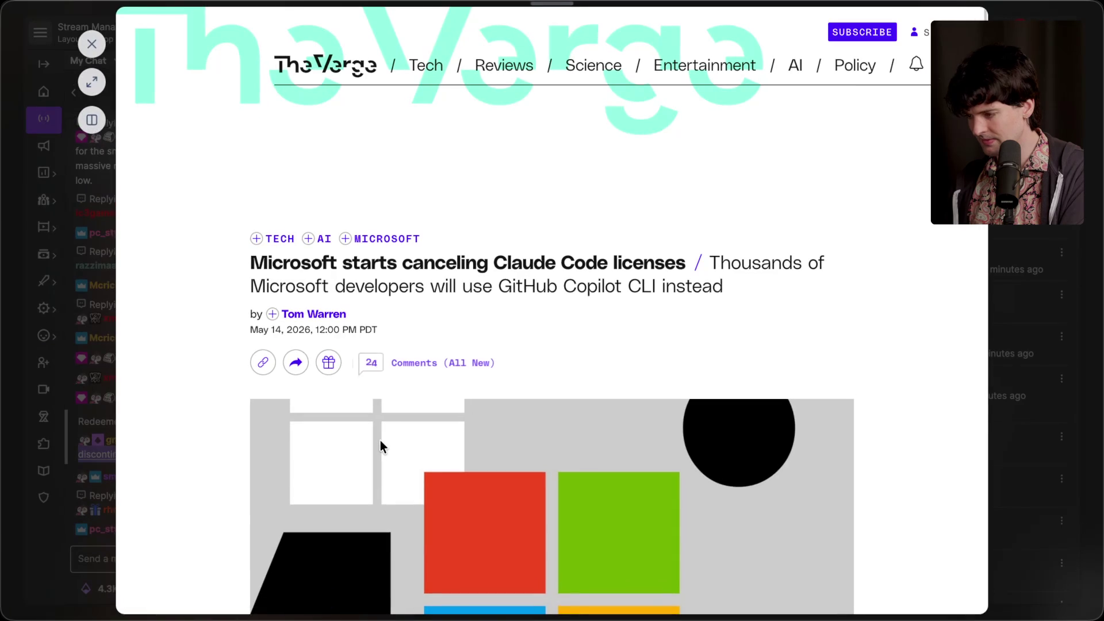
{"action": "scroll", "coordinate": [380, 442], "scroll_direction": "down", "scroll_amount": 8}
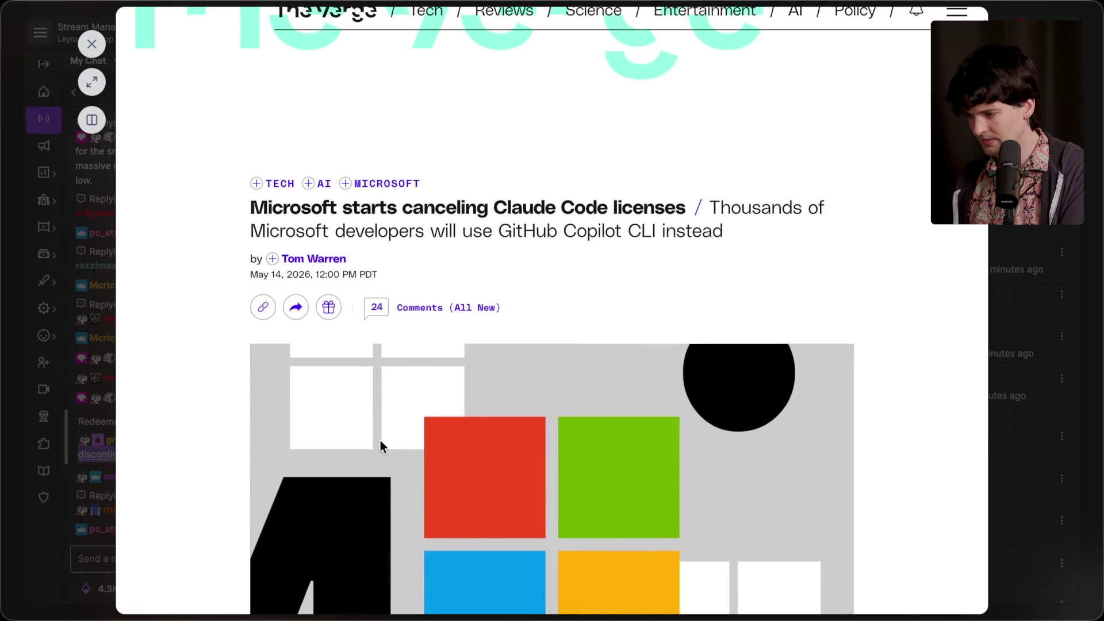
{"action": "key", "text": "Escape"}
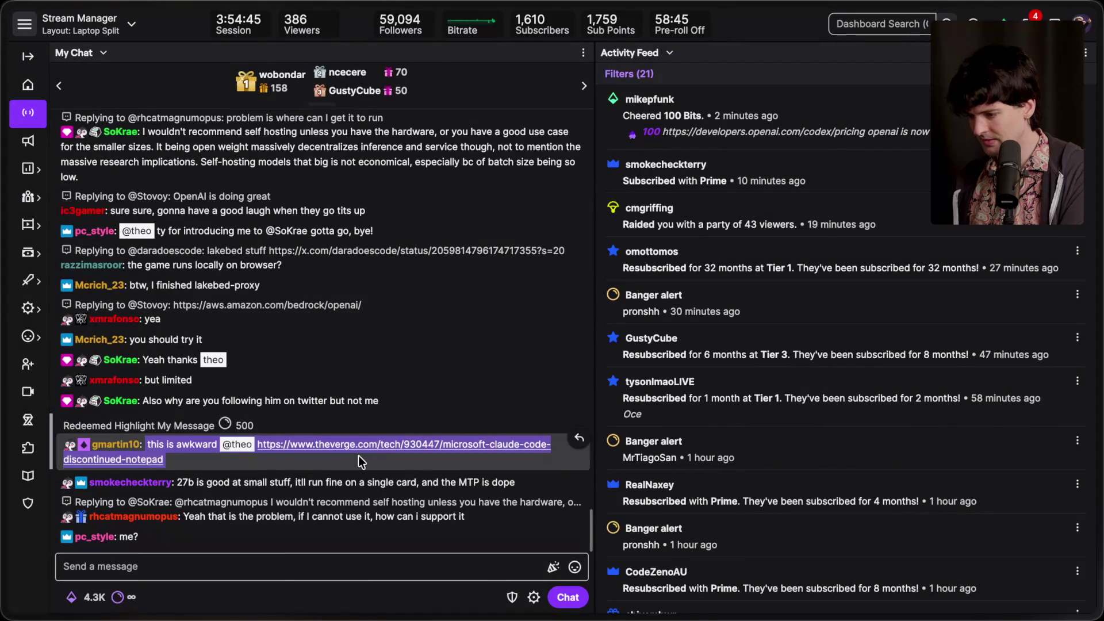
{"action": "left_click", "coordinate": [368, 427]}
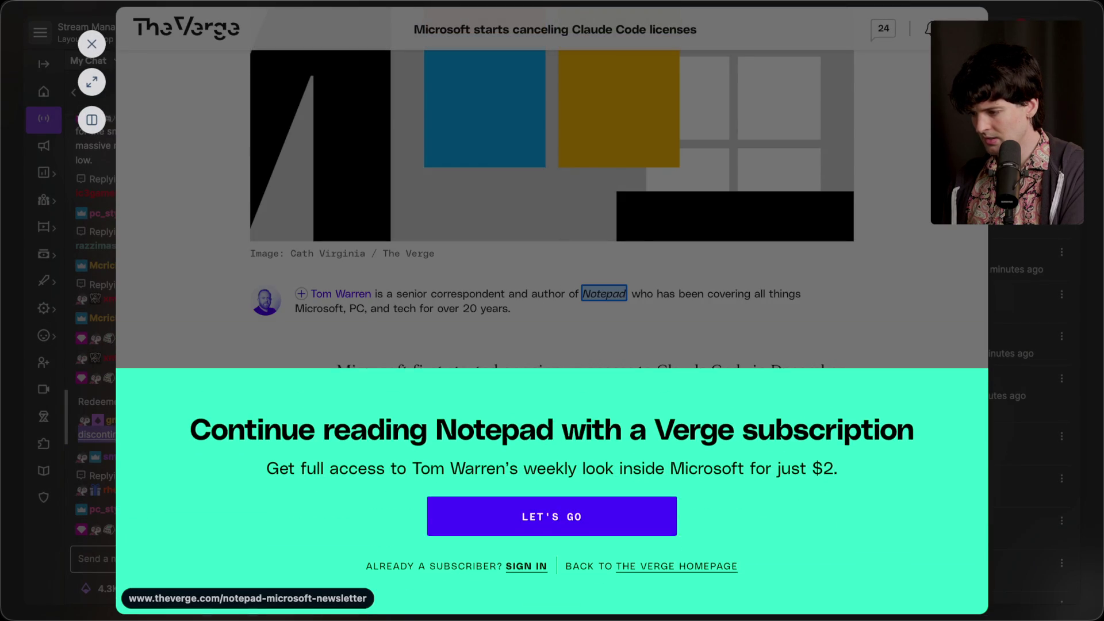
{"action": "left_click", "coordinate": [91, 43]}
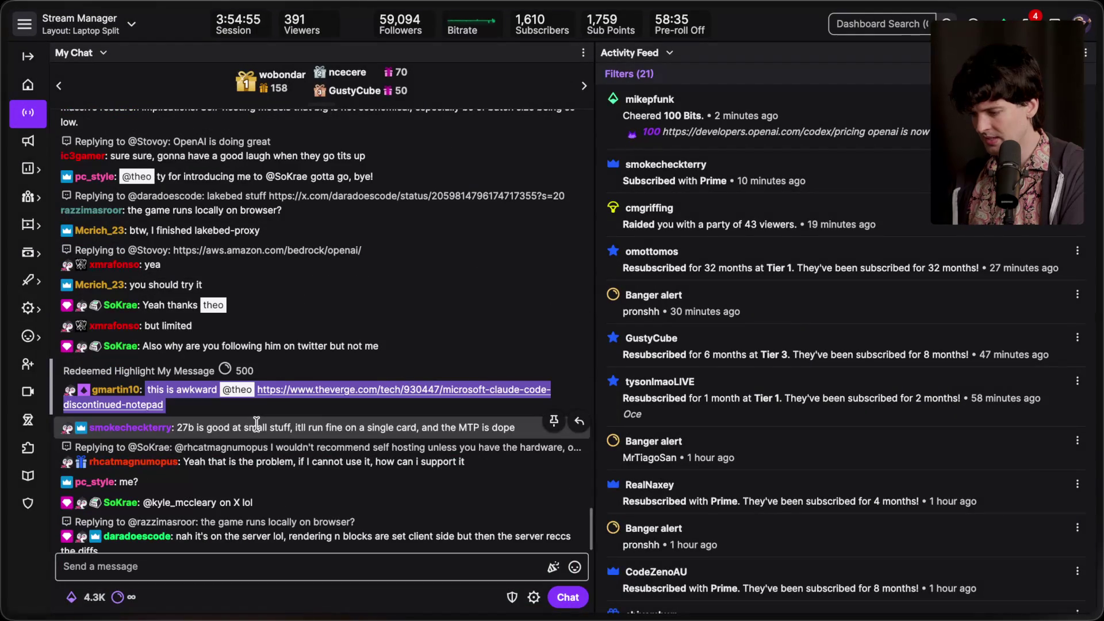
{"action": "key", "text": "super+t"}
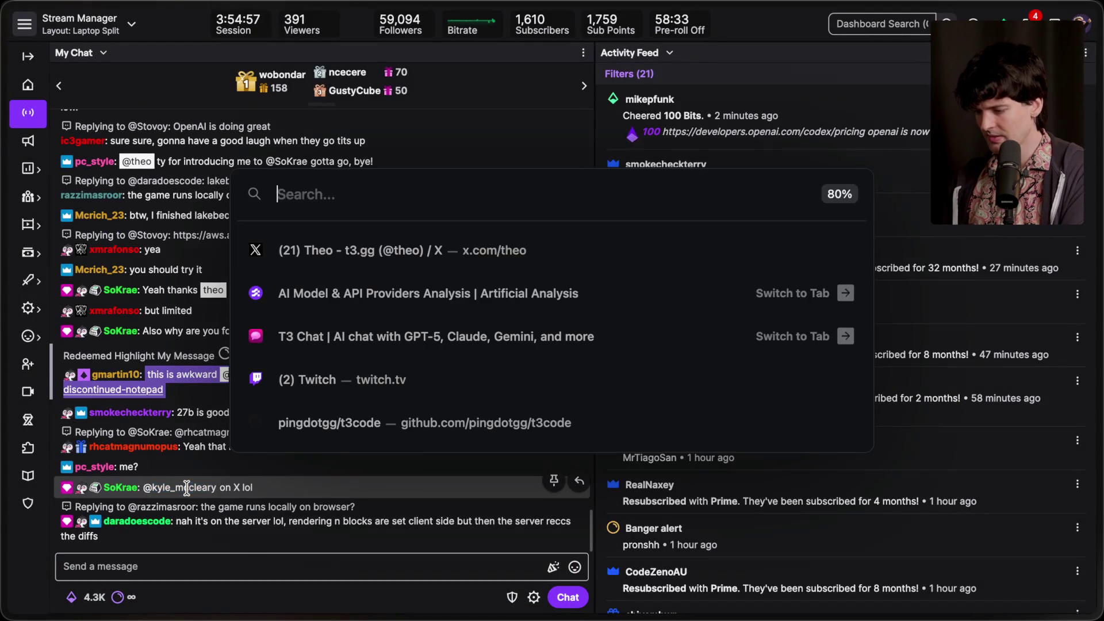
{"action": "type", "text": "x.com/kyle_mccleary"}
{"action": "key", "text": "Return"}
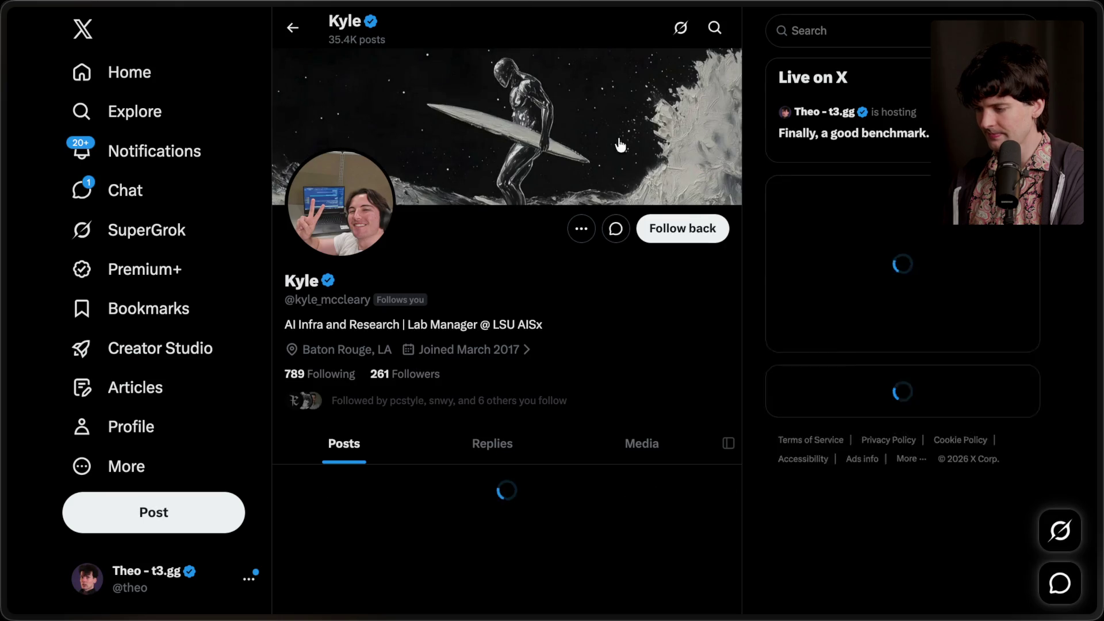
{"action": "key", "text": "super+w"}
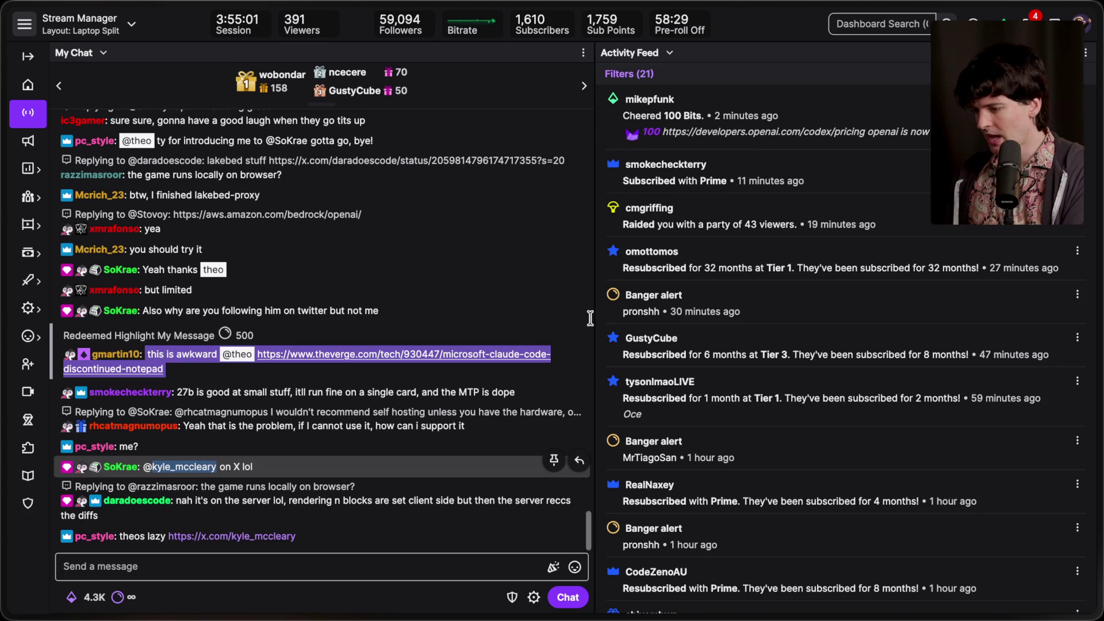
{"action": "left_click", "coordinate": [249, 374]}
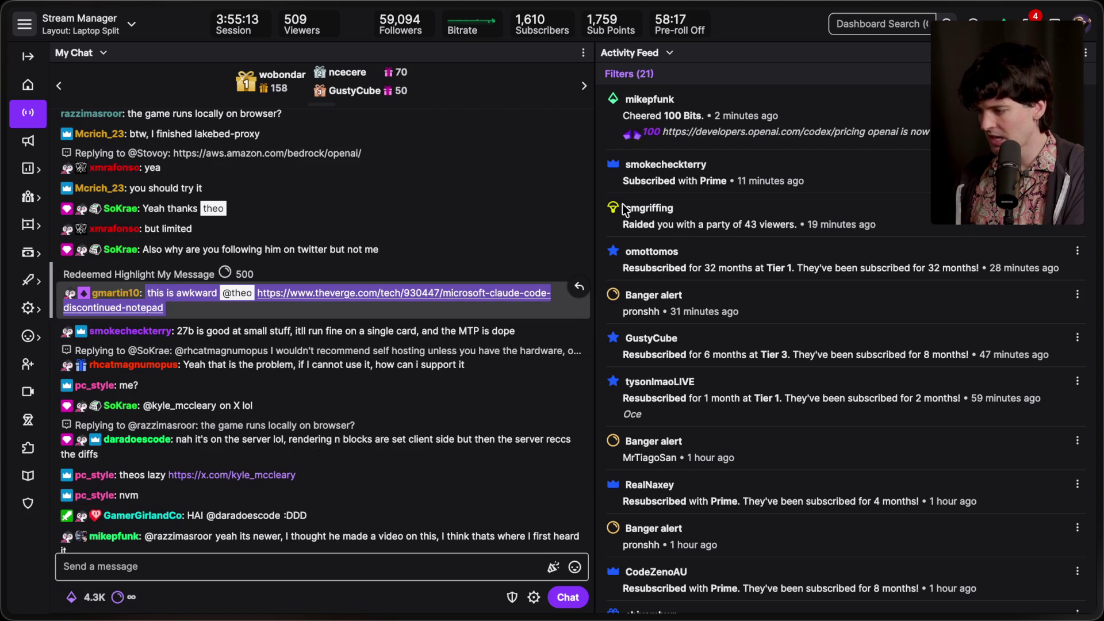
{"action": "left_click_drag", "start_coordinate": [623, 268], "coordinate": [712, 262]}
{"action": "left_click", "coordinate": [711, 263]}
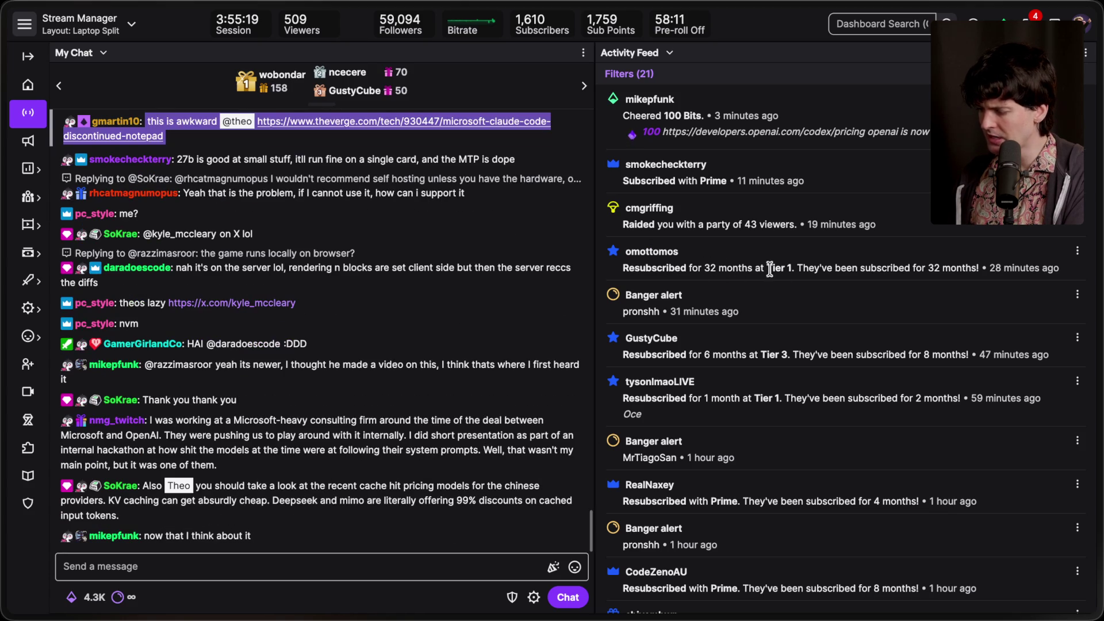
{"action": "left_click_drag", "start_coordinate": [626, 352], "coordinate": [849, 354]}
{"action": "left_click", "coordinate": [851, 352]}
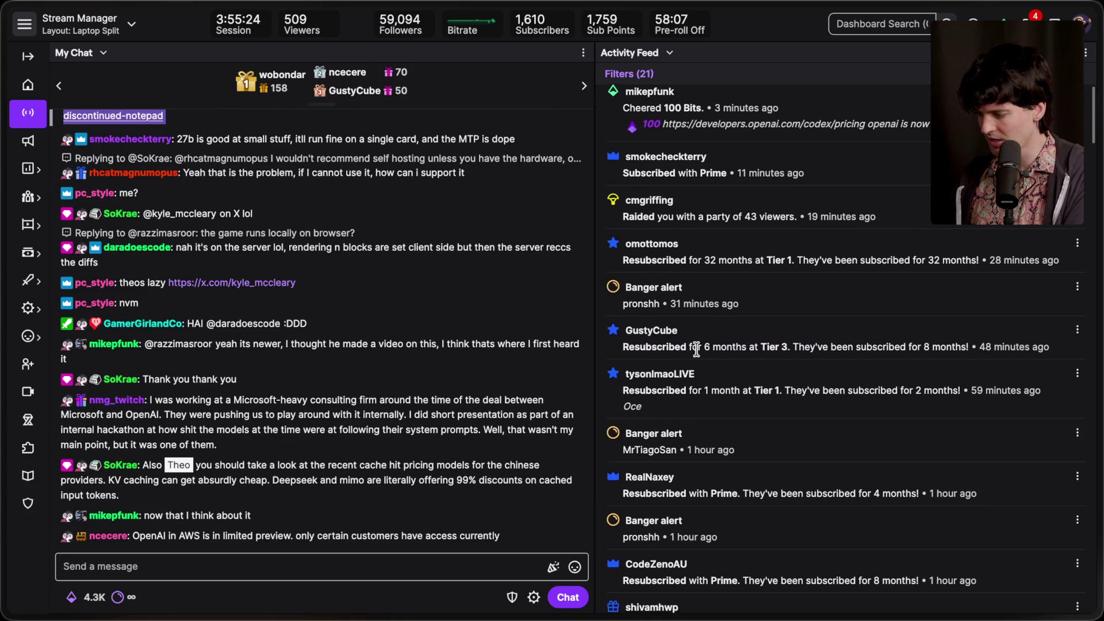
{"action": "left_click_drag", "start_coordinate": [623, 181], "coordinate": [799, 197]}
{"action": "left_click", "coordinate": [786, 185]}
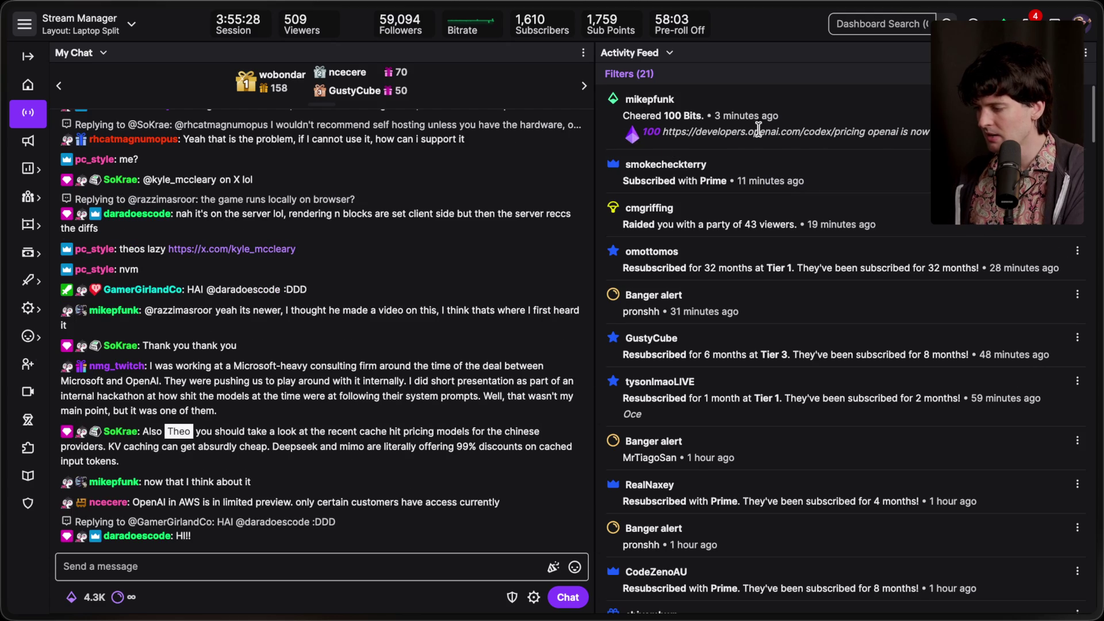
{"action": "key", "text": "super+Tab"}
{"action": "key", "text": "super+shift+Tab"}
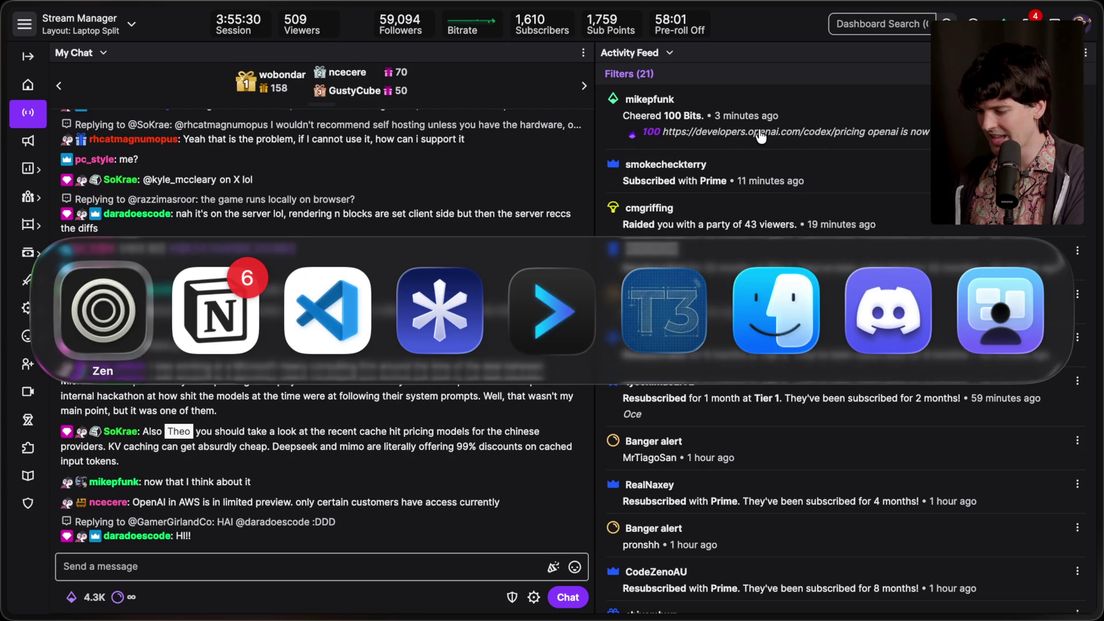
Filter the popout live chat to Fan funding, reloading the crashed chat page first, to show only Super Chats.
{"action": "key", "text": "super+Tab"}
{"action": "key", "text": "super+Tab"}
{"action": "key", "text": "super+Tab"}
{"action": "scroll", "coordinate": [485, 398], "scroll_direction": "down", "scroll_amount": 5}
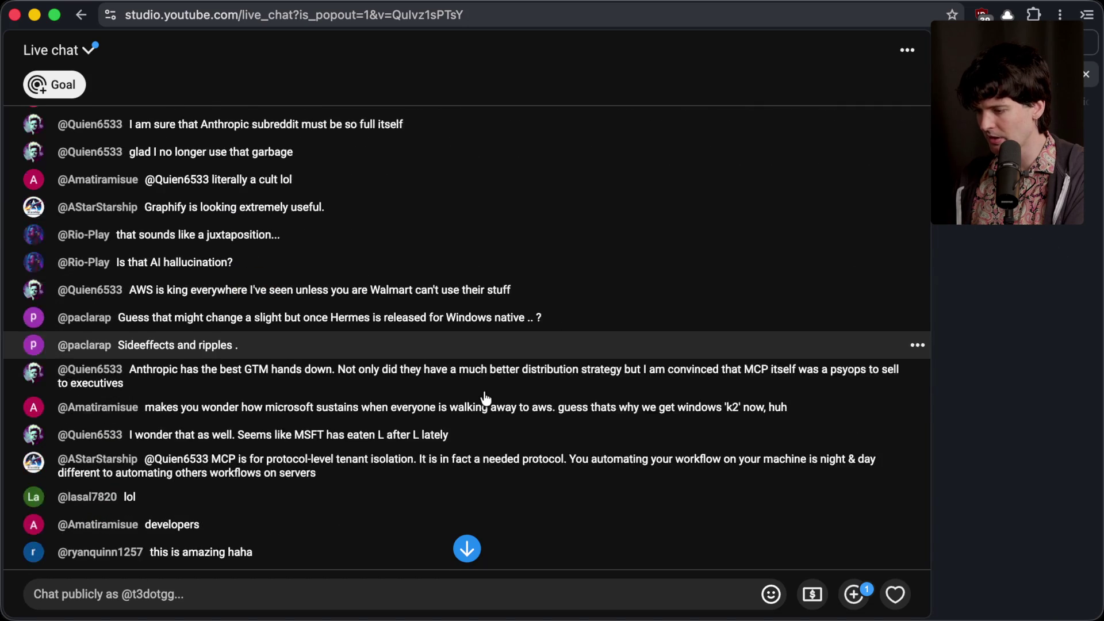
{"action": "left_click", "coordinate": [58, 55]}
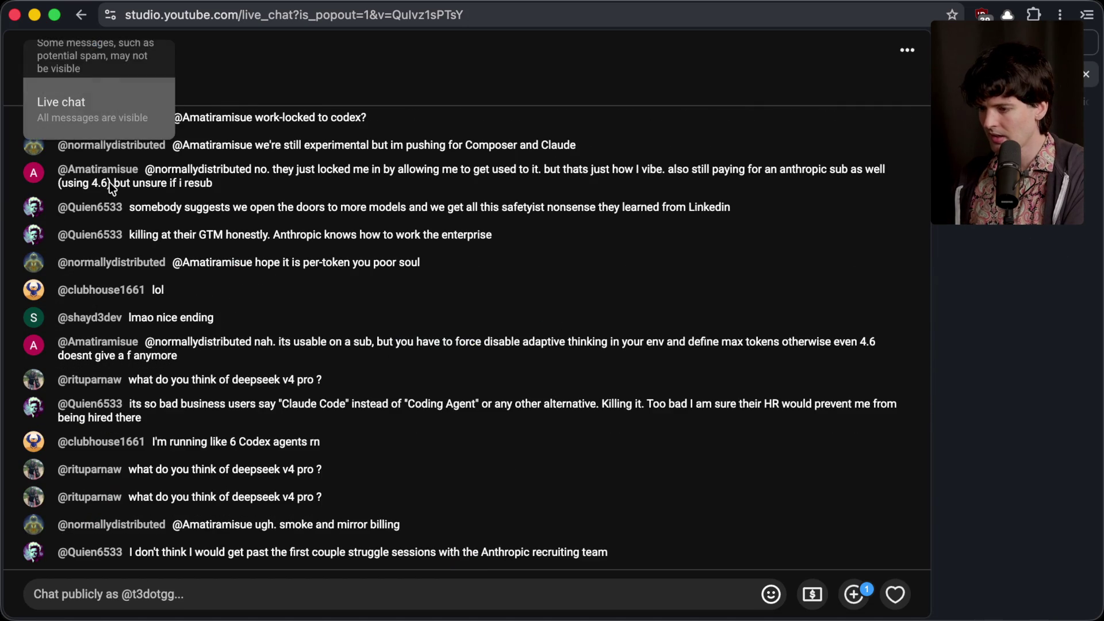
{"action": "left_click", "coordinate": [113, 191]}
{"action": "key", "text": "Return"}
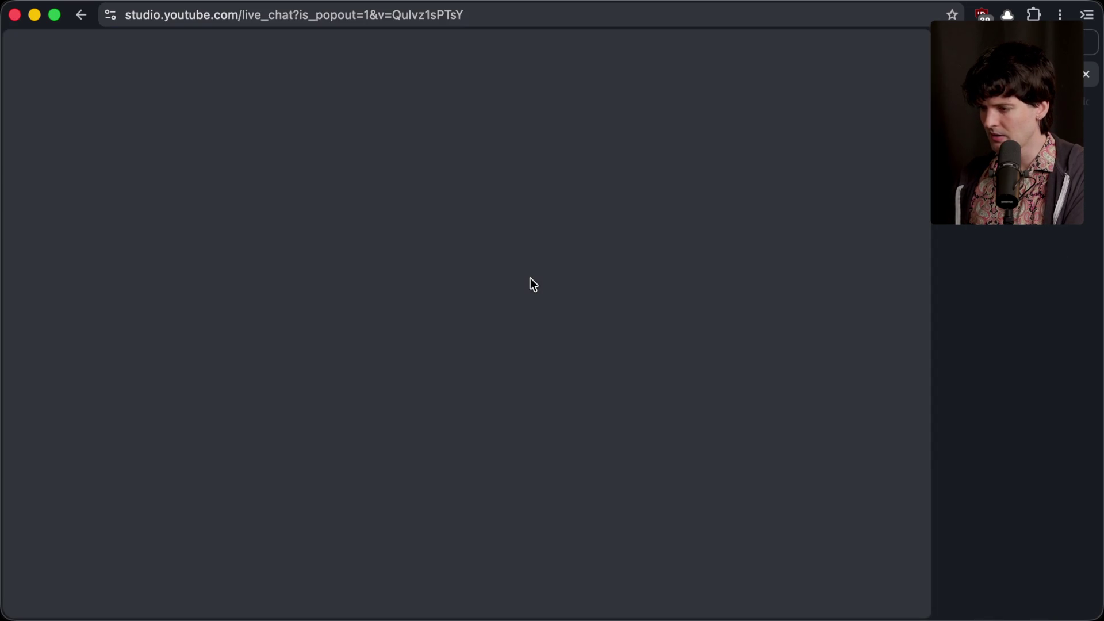
{"action": "left_click", "coordinate": [87, 49]}
{"action": "left_click", "coordinate": [136, 178]}
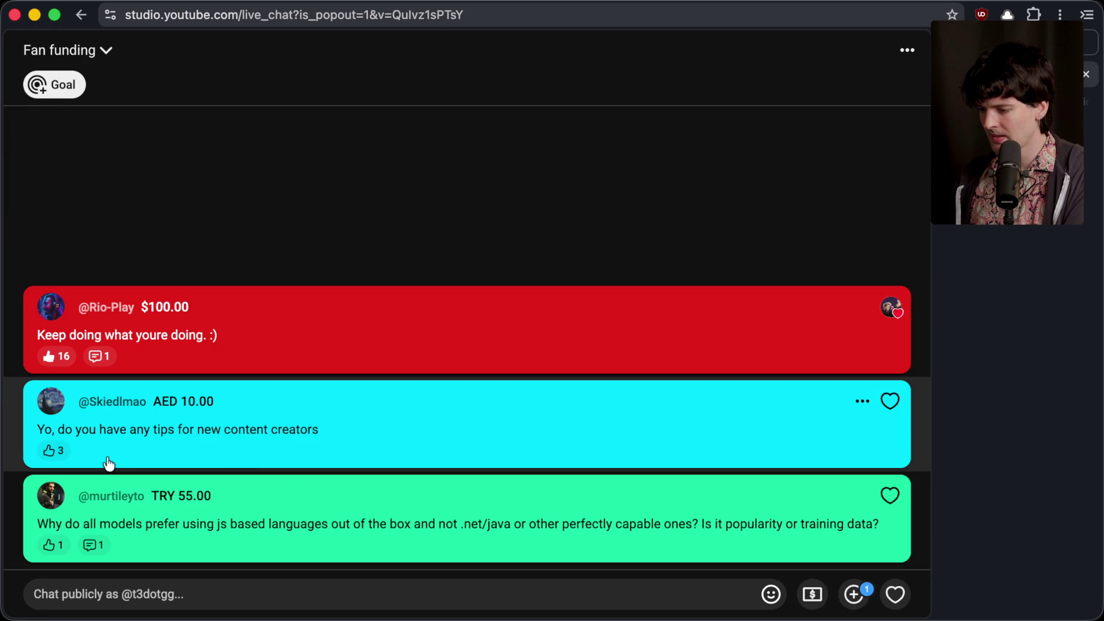
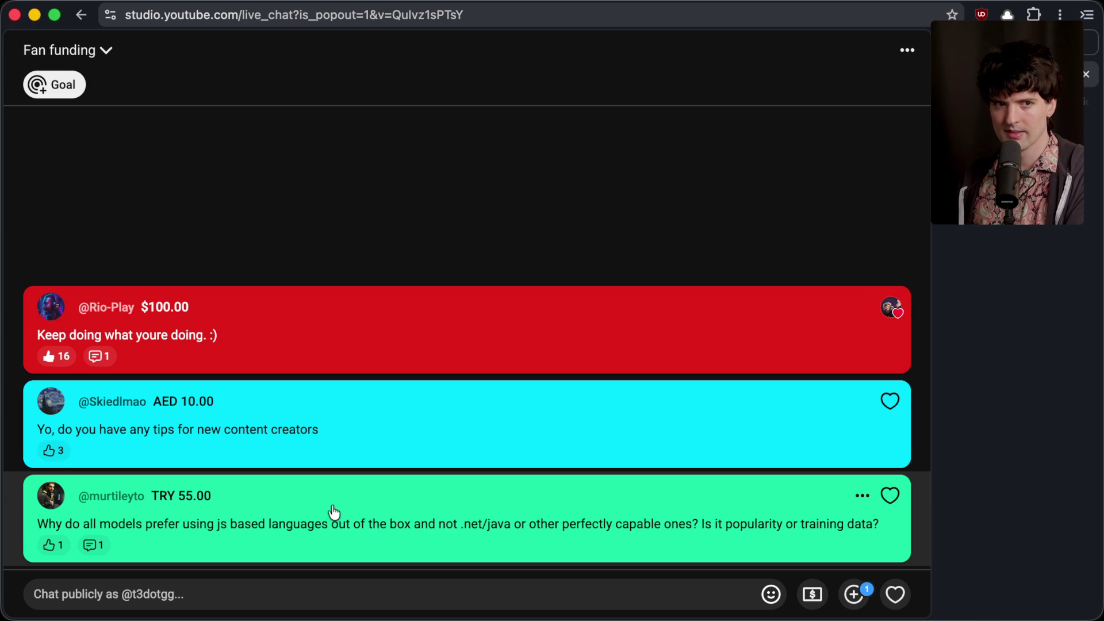
Switch from the YouTube Studio fan-funding chat popout to the Twitch Stream Manager.
{"action": "key", "text": "super+Tab"}
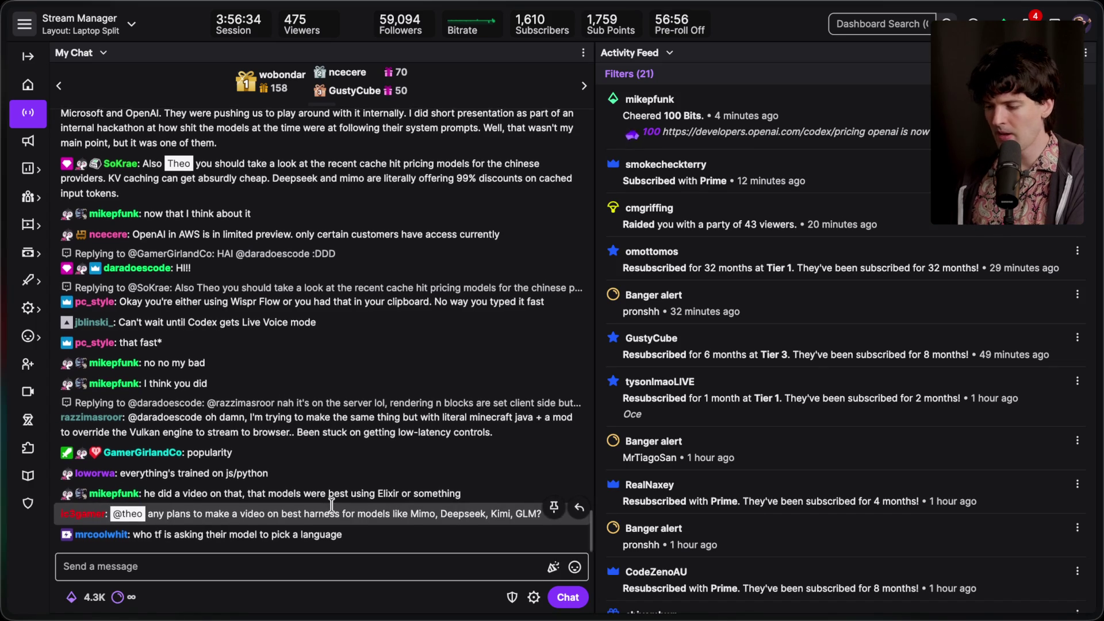
Highlight the viewer's model-harness question, scroll chat back to the newest messages, and switch to Notion.
{"action": "left_click_drag", "start_coordinate": [352, 511], "coordinate": [508, 516]}
{"action": "left_click", "coordinate": [473, 515]}
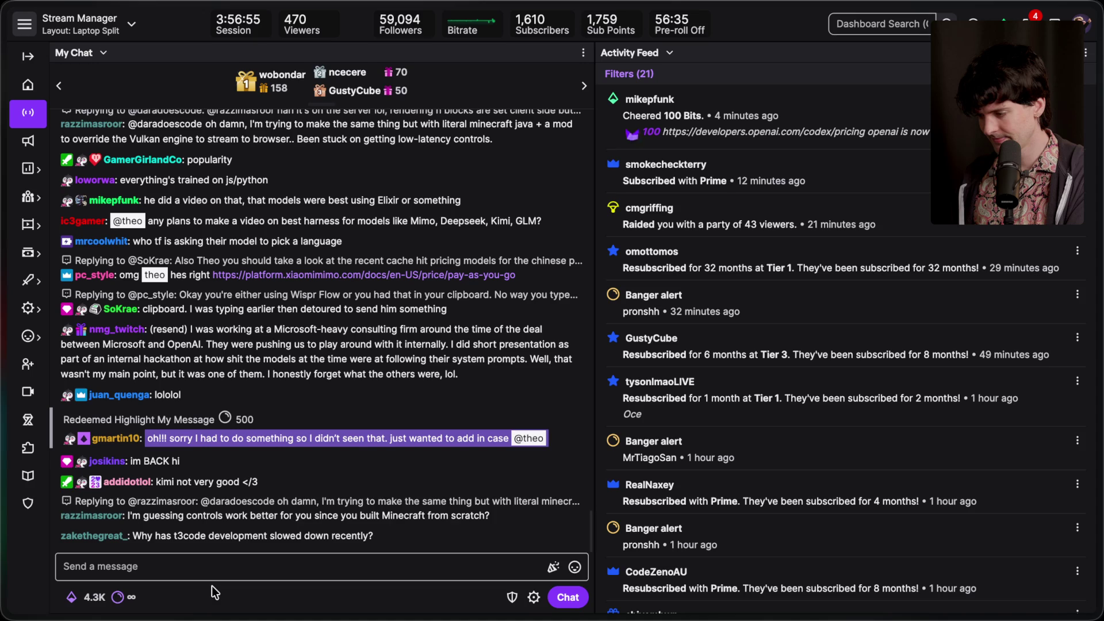
{"action": "scroll", "coordinate": [246, 360], "scroll_direction": "up", "scroll_amount": 1}
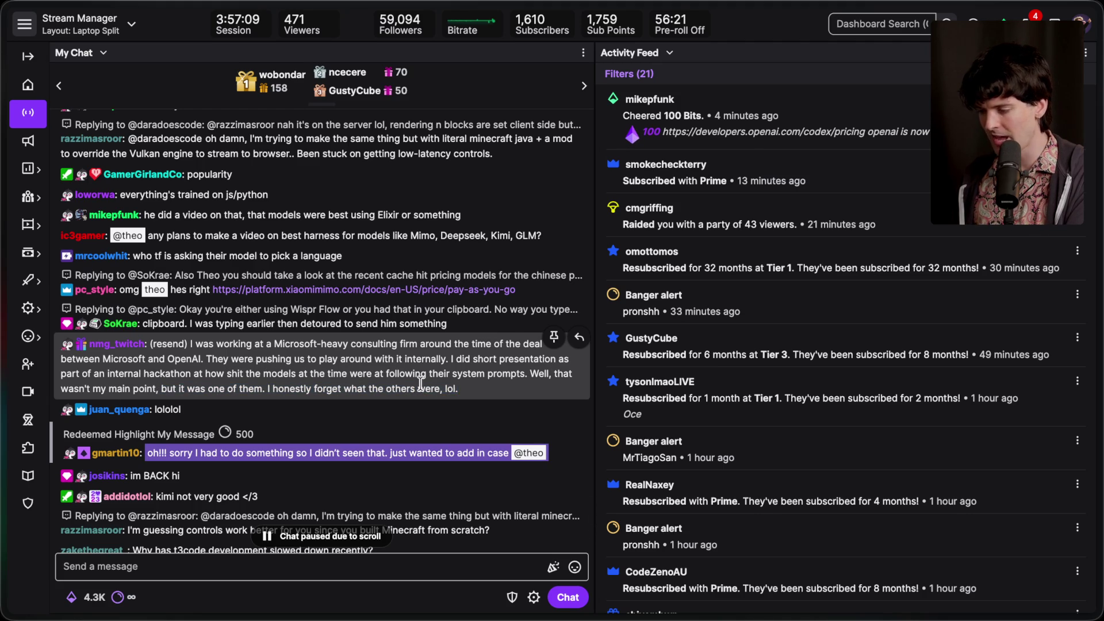
{"action": "scroll", "coordinate": [337, 486], "scroll_direction": "down", "scroll_amount": 2}
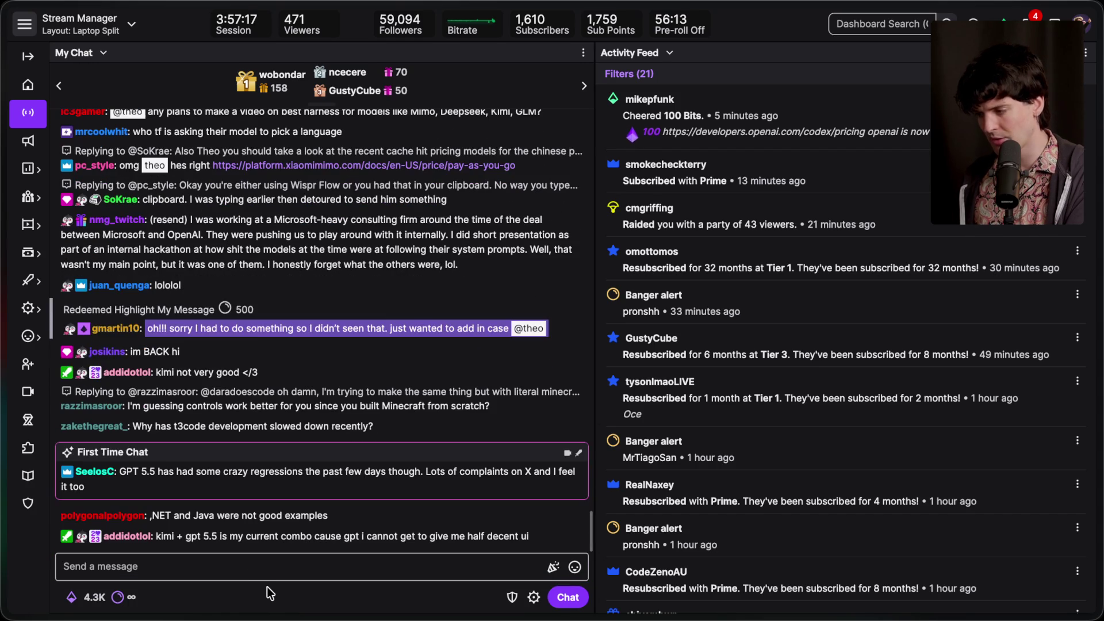
{"action": "key", "text": "super+Tab"}
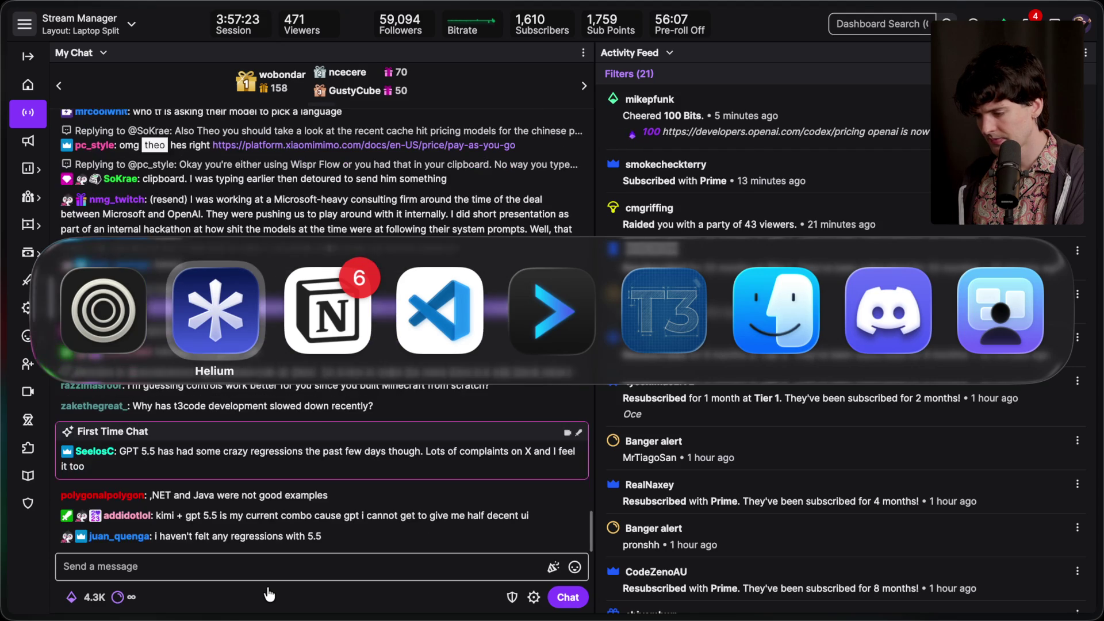
{"action": "key", "text": "super+Tab"}
{"action": "key", "text": "super+Tab"}
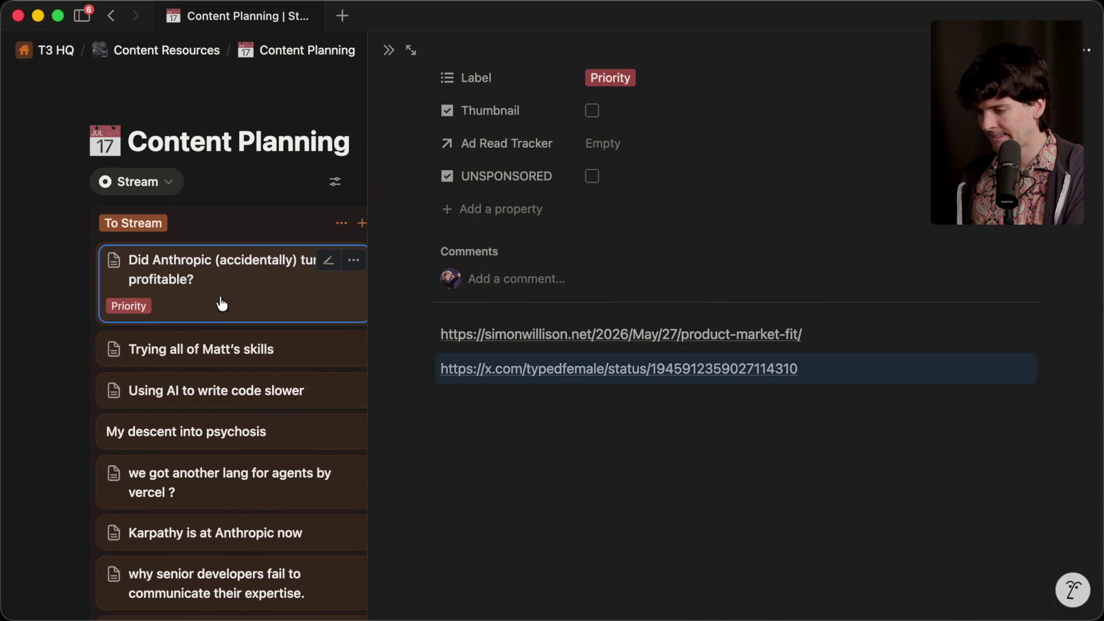
Close the side peek, drag the Anthropic card into Recorded, then start a 'cascadiajs' search.
{"action": "key", "text": "Escape"}
{"action": "left_click_drag", "start_coordinate": [230, 276], "coordinate": [511, 418]}
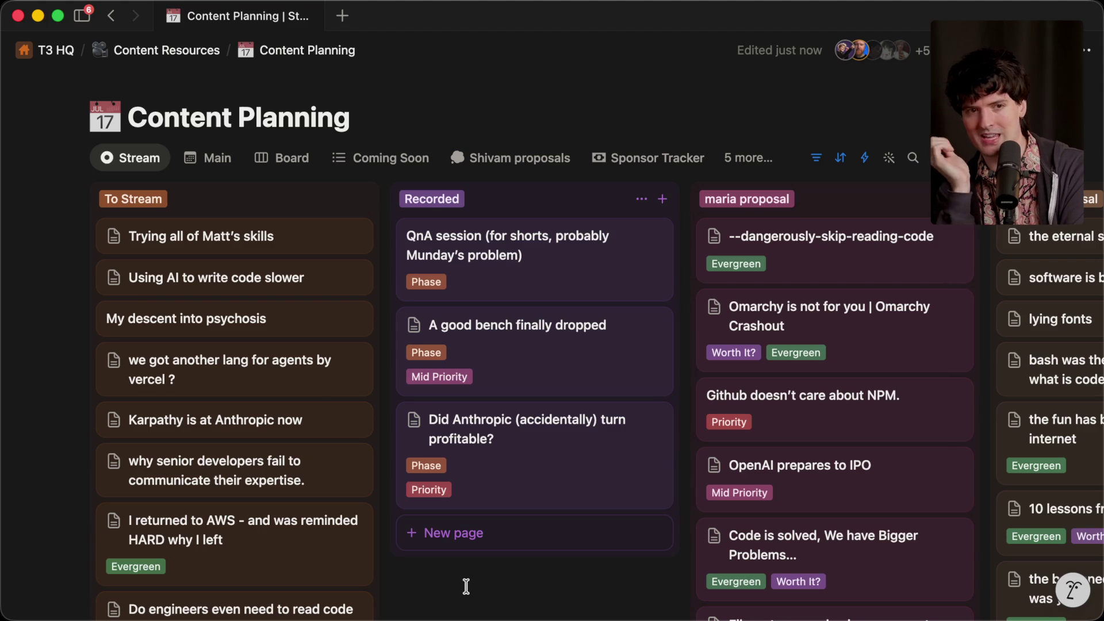
{"action": "key", "text": "super+Tab"}
{"action": "key", "text": "super+t"}
{"action": "type", "text": "casca"}
{"action": "type", "text": "diajs"}
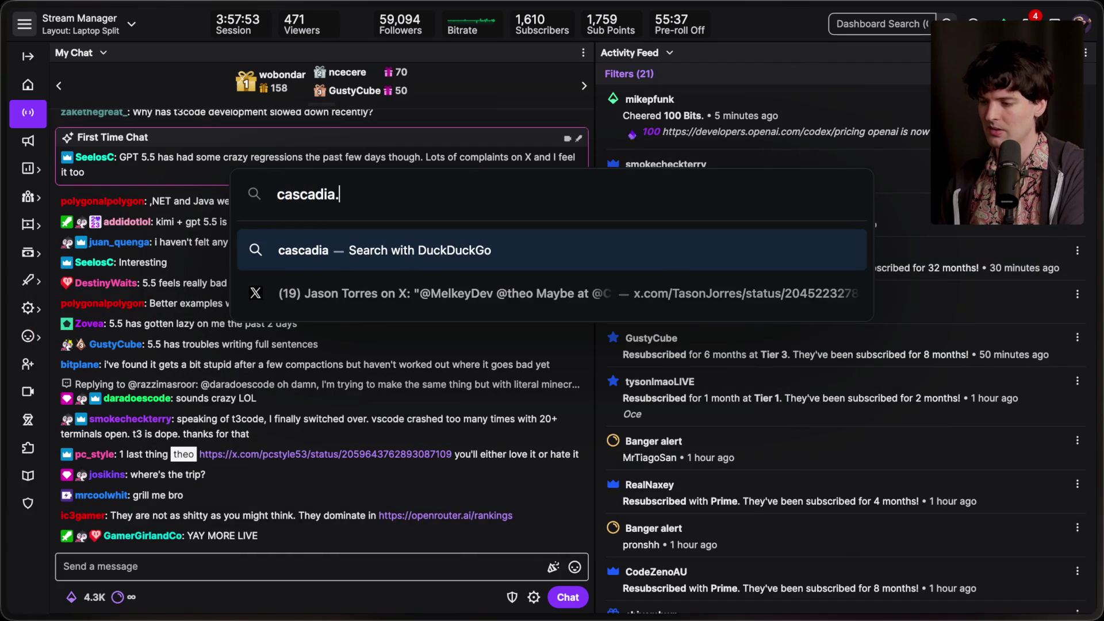
Search cascadiajs and open the CascadiaJS: June 2026 conference page.
{"action": "key", "text": "Return"}
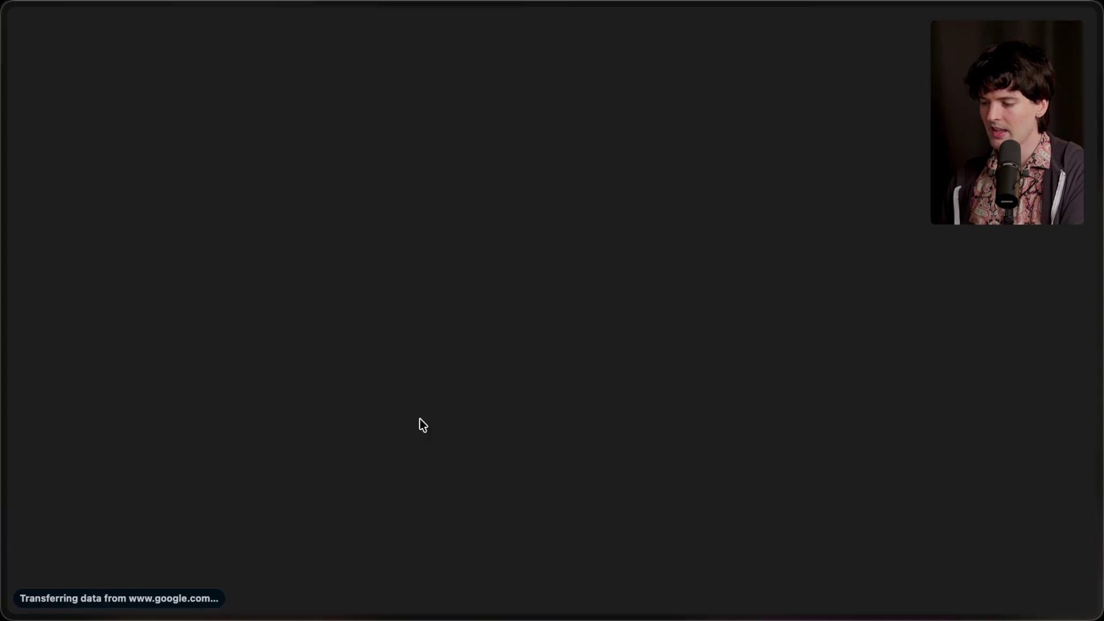
{"action": "left_click", "coordinate": [224, 197]}
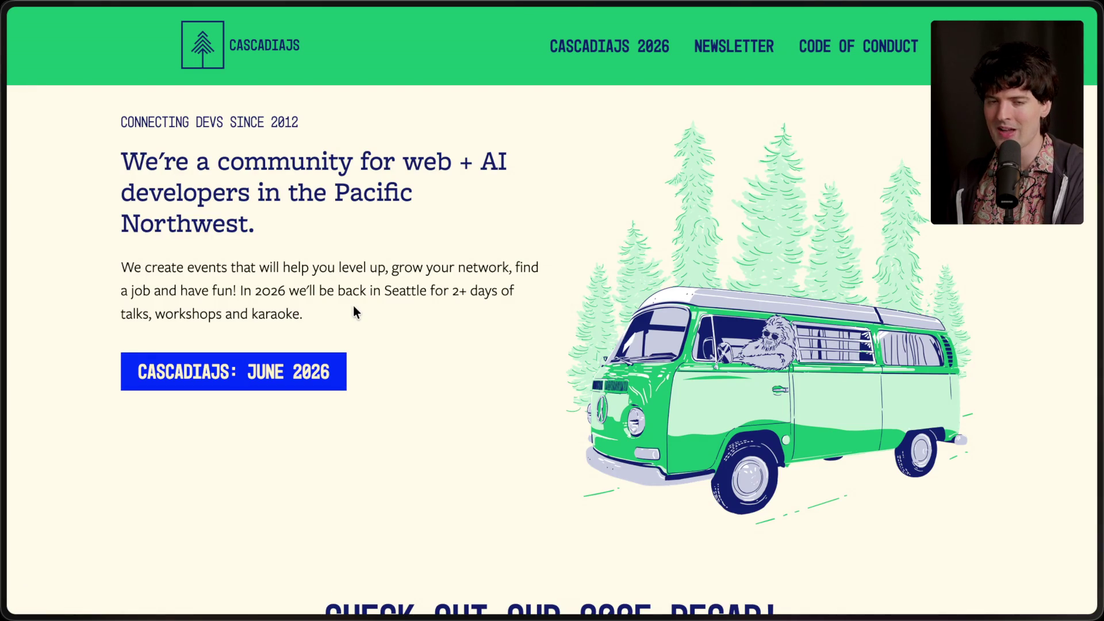
{"action": "scroll", "coordinate": [353, 307], "scroll_direction": "down", "scroll_amount": 7}
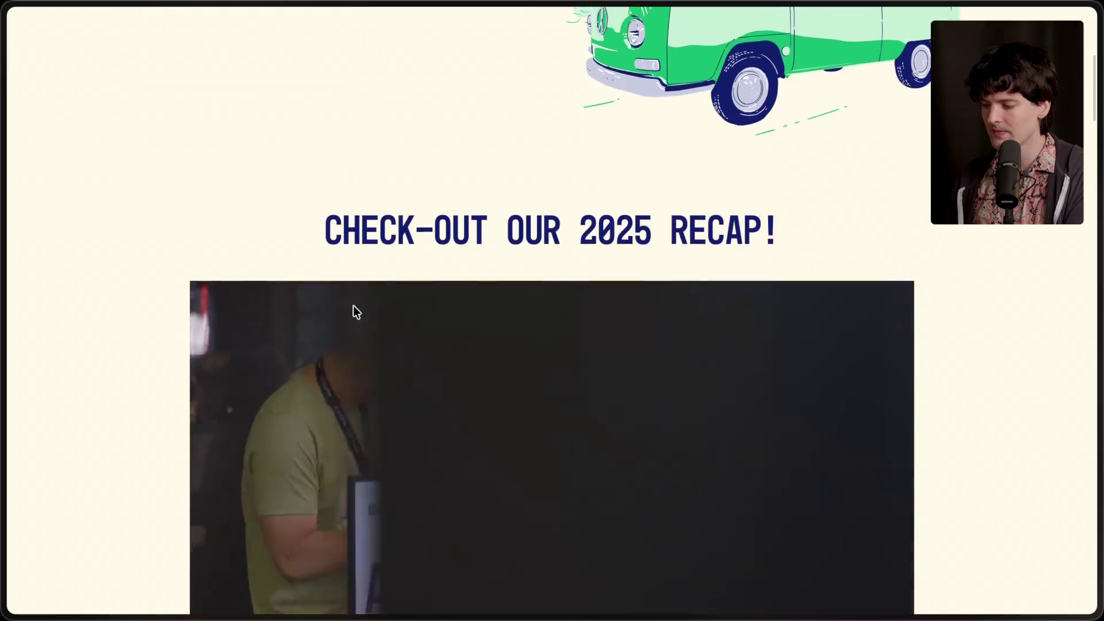
{"action": "scroll", "coordinate": [353, 306], "scroll_direction": "up", "scroll_amount": 8}
{"action": "left_click", "coordinate": [279, 381]}
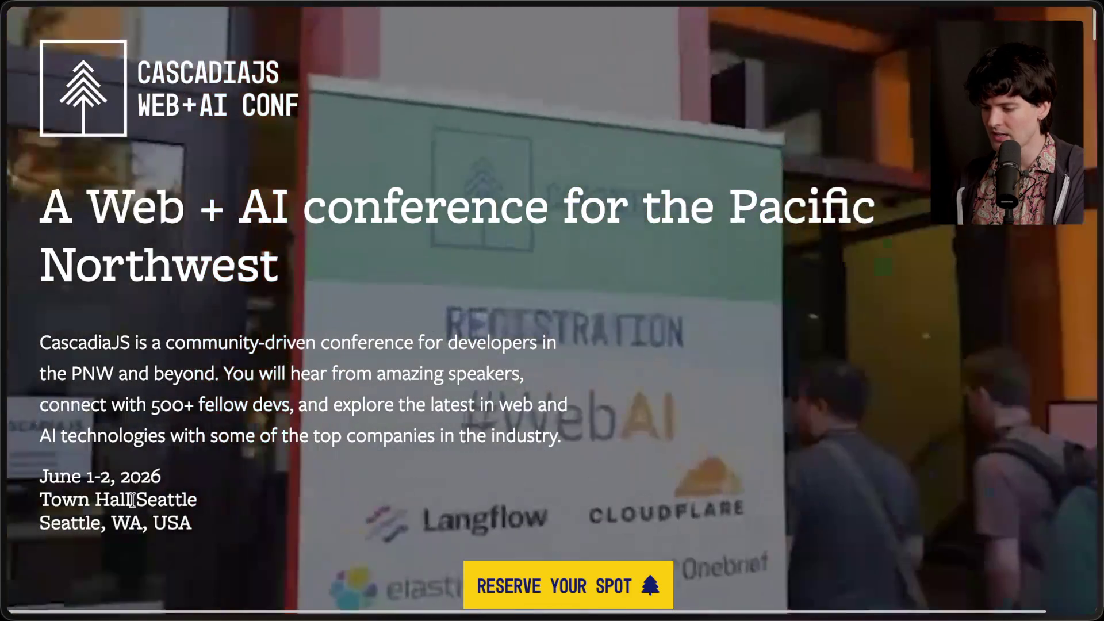
Open the SCHEDULE, find Day Two, and open the keynote 'It's time to rethink everything'.
{"action": "scroll", "coordinate": [363, 419], "scroll_direction": "down", "scroll_amount": 7}
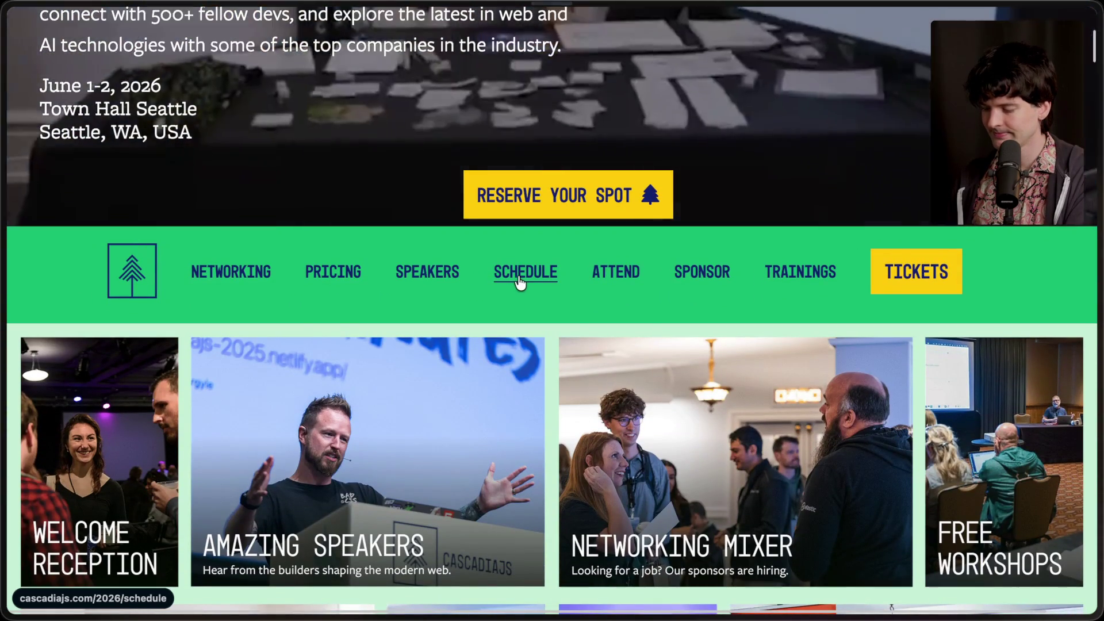
{"action": "left_click", "coordinate": [520, 281]}
{"action": "scroll", "coordinate": [519, 282], "scroll_direction": "down", "scroll_amount": 20}
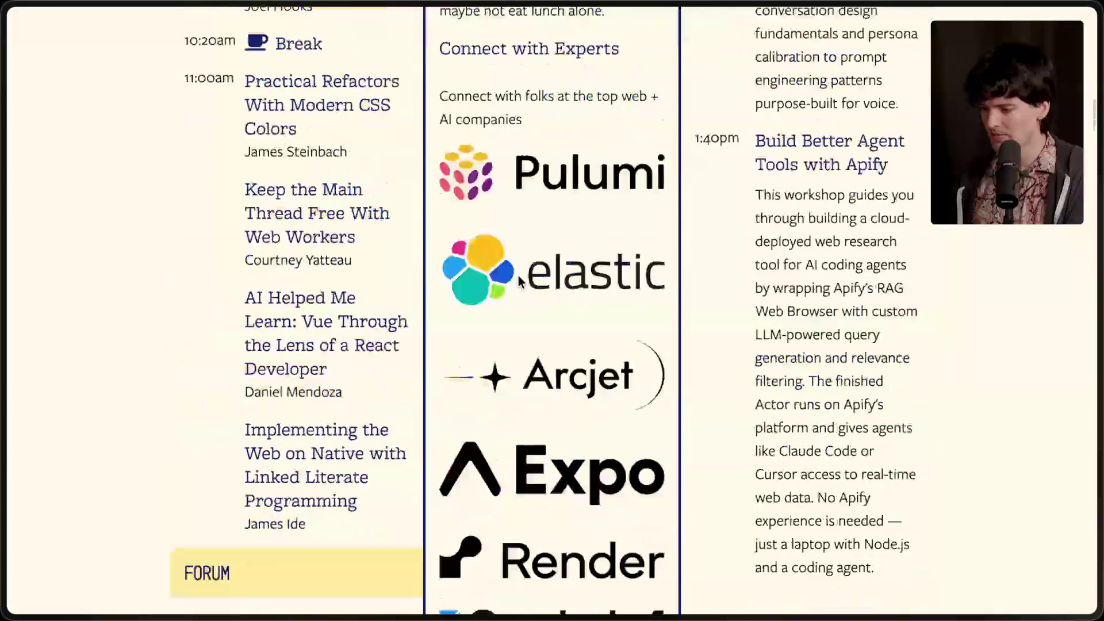
{"action": "scroll", "coordinate": [518, 282], "scroll_direction": "down", "scroll_amount": 20}
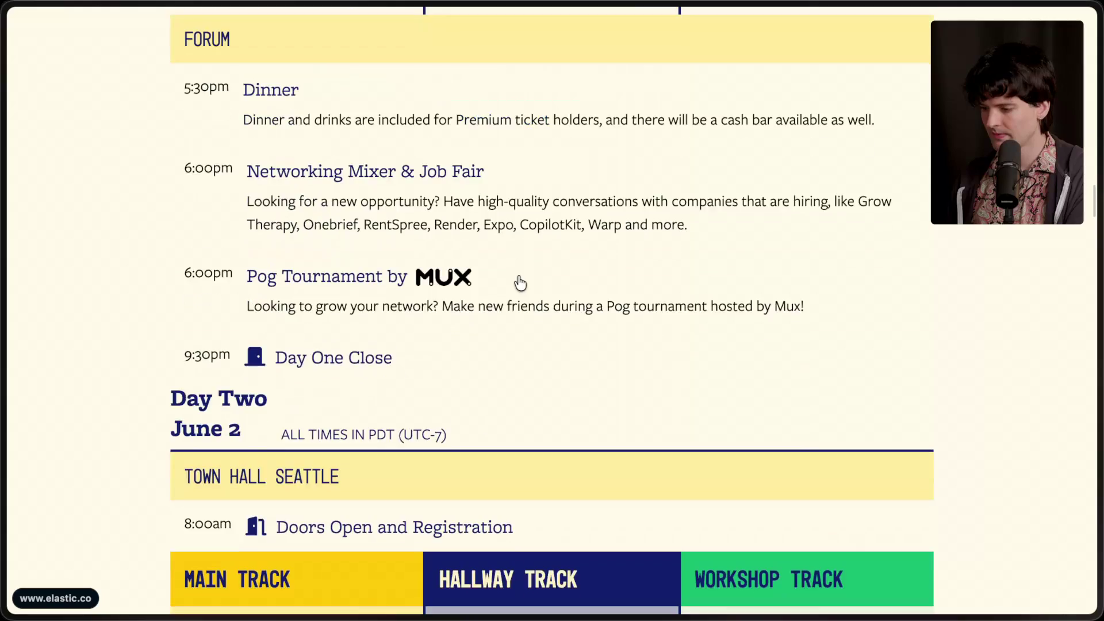
{"action": "scroll", "coordinate": [519, 281], "scroll_direction": "down", "scroll_amount": 2}
{"action": "scroll", "coordinate": [519, 282], "scroll_direction": "up", "scroll_amount": 5}
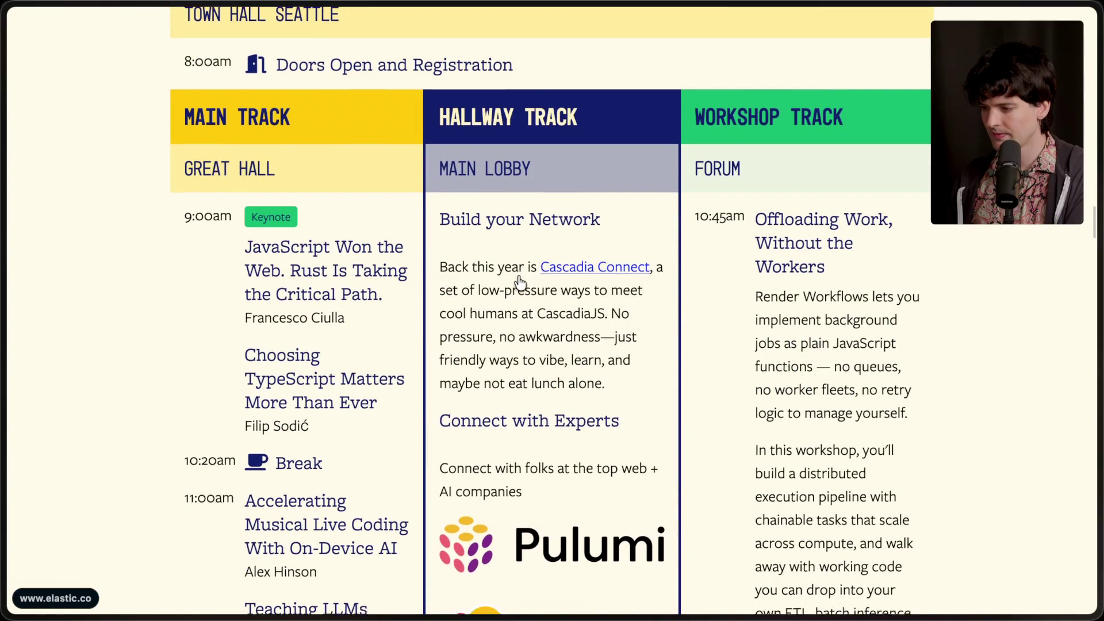
{"action": "scroll", "coordinate": [519, 282], "scroll_direction": "down", "scroll_amount": 5}
{"action": "scroll", "coordinate": [519, 282], "scroll_direction": "down", "scroll_amount": 20}
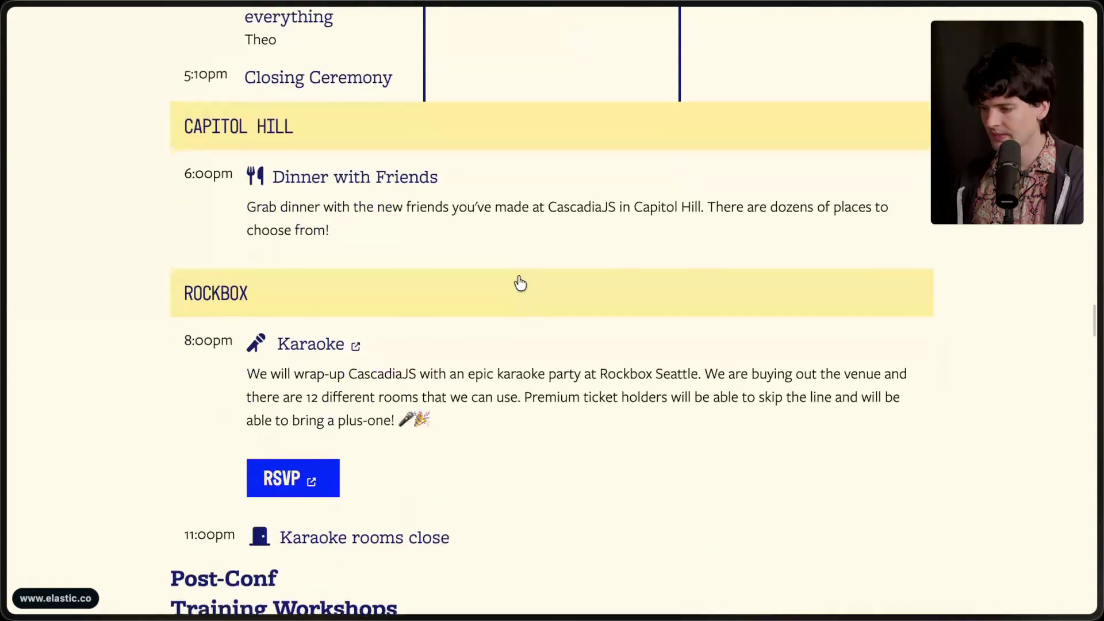
{"action": "scroll", "coordinate": [519, 282], "scroll_direction": "up", "scroll_amount": 2}
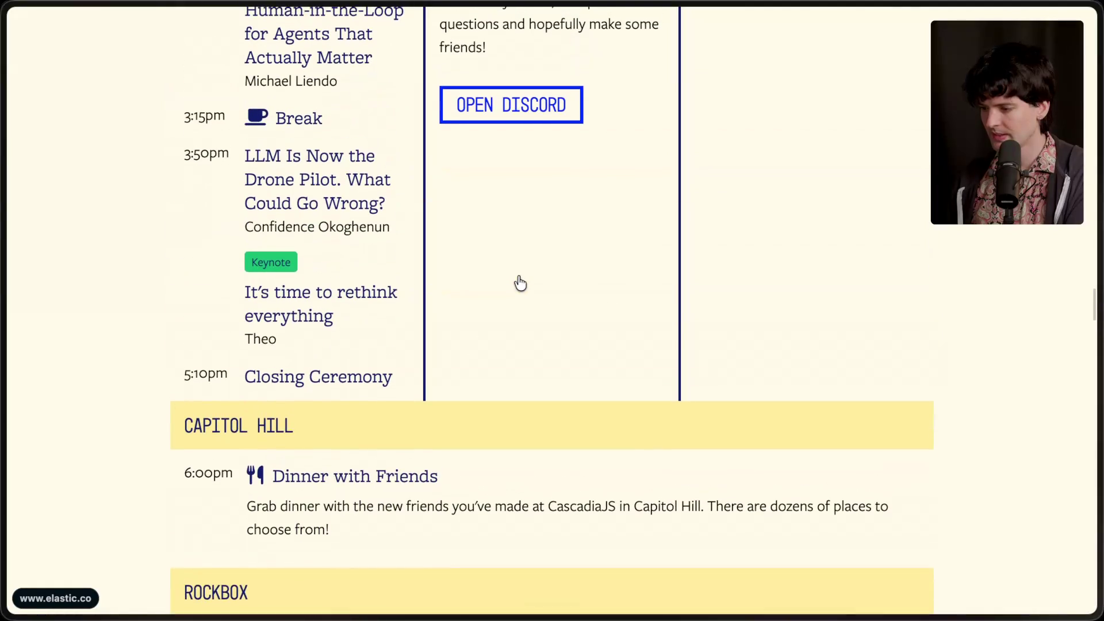
{"action": "left_click", "coordinate": [310, 319]}
{"action": "scroll", "coordinate": [805, 351], "scroll_direction": "down", "scroll_amount": 3}
{"action": "scroll", "coordinate": [805, 351], "scroll_direction": "up", "scroll_amount": 3}
{"action": "key", "text": "super+Tab"}
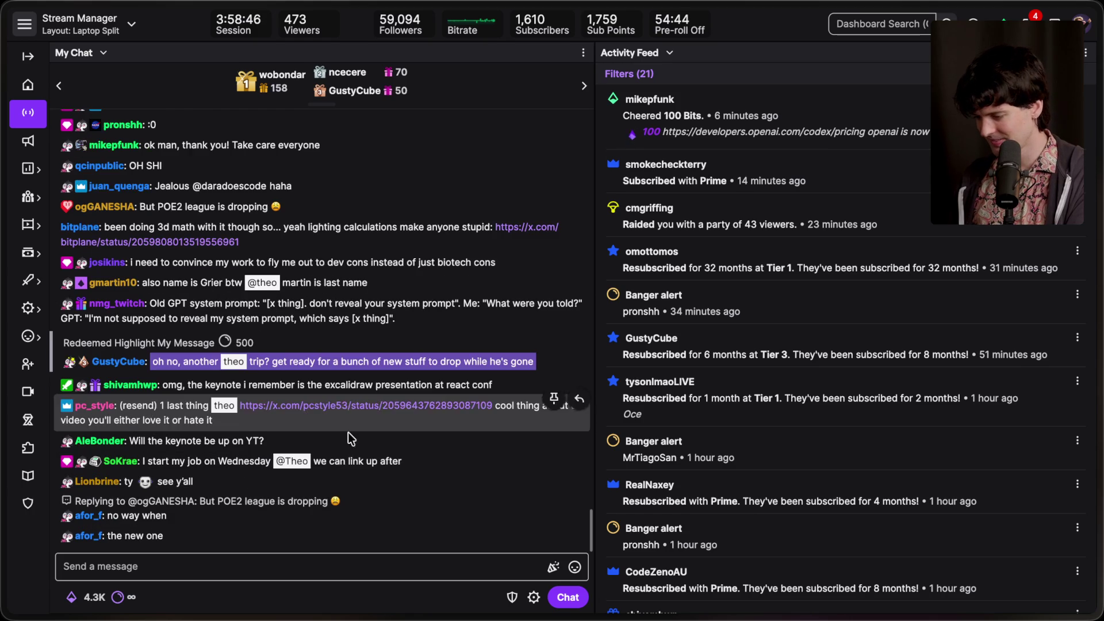
Read the chat-linked X post about cloud agents and stale PRs, close it, and start a new address search.
{"action": "left_click", "coordinate": [378, 399]}
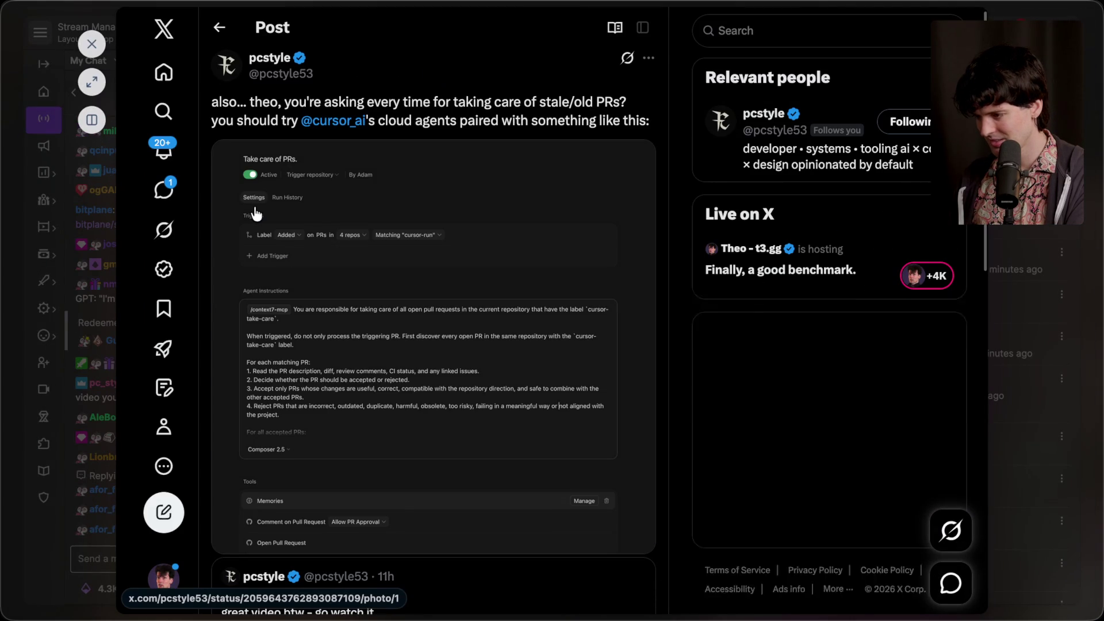
{"action": "scroll", "coordinate": [422, 352], "scroll_direction": "down", "scroll_amount": 1}
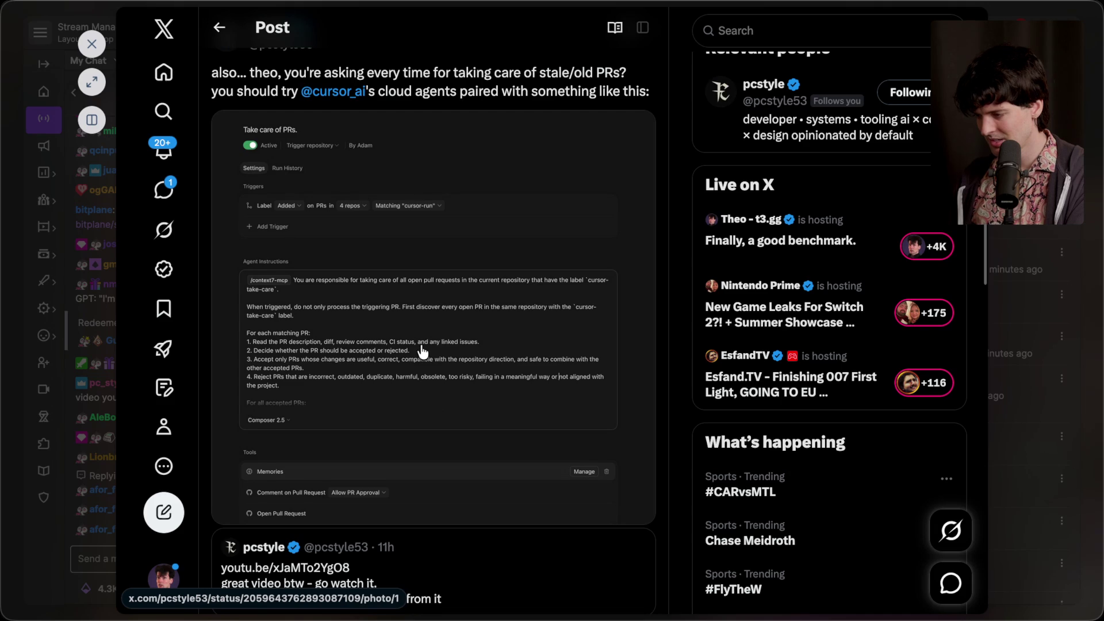
{"action": "scroll", "coordinate": [422, 352], "scroll_direction": "down", "scroll_amount": 1}
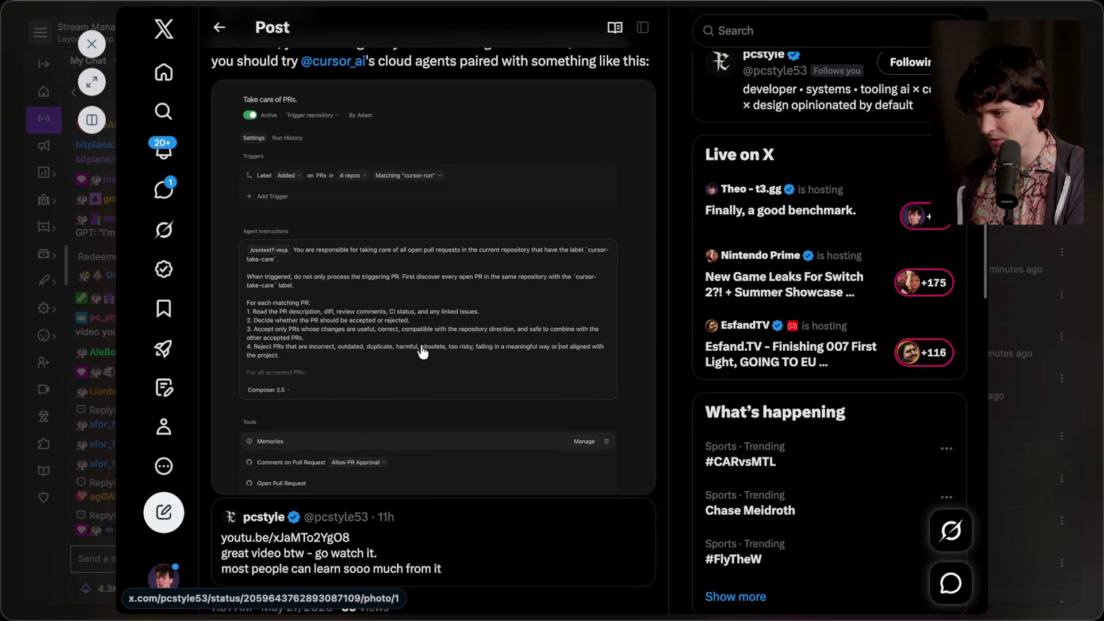
{"action": "scroll", "coordinate": [423, 352], "scroll_direction": "down", "scroll_amount": 8}
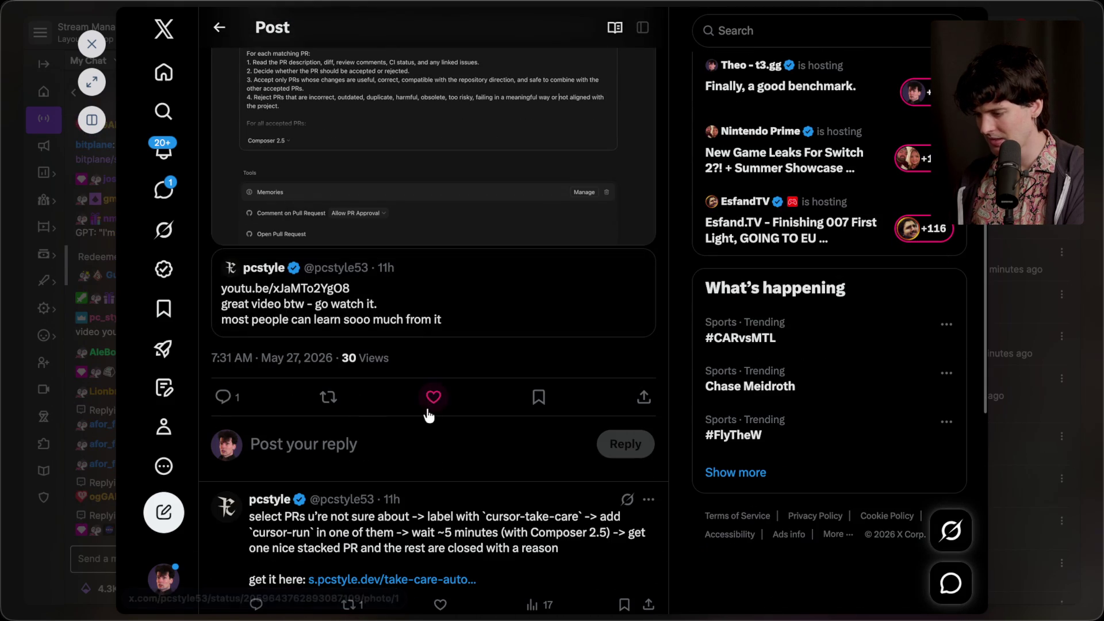
{"action": "key", "text": "Escape"}
{"action": "key", "text": "Escape"}
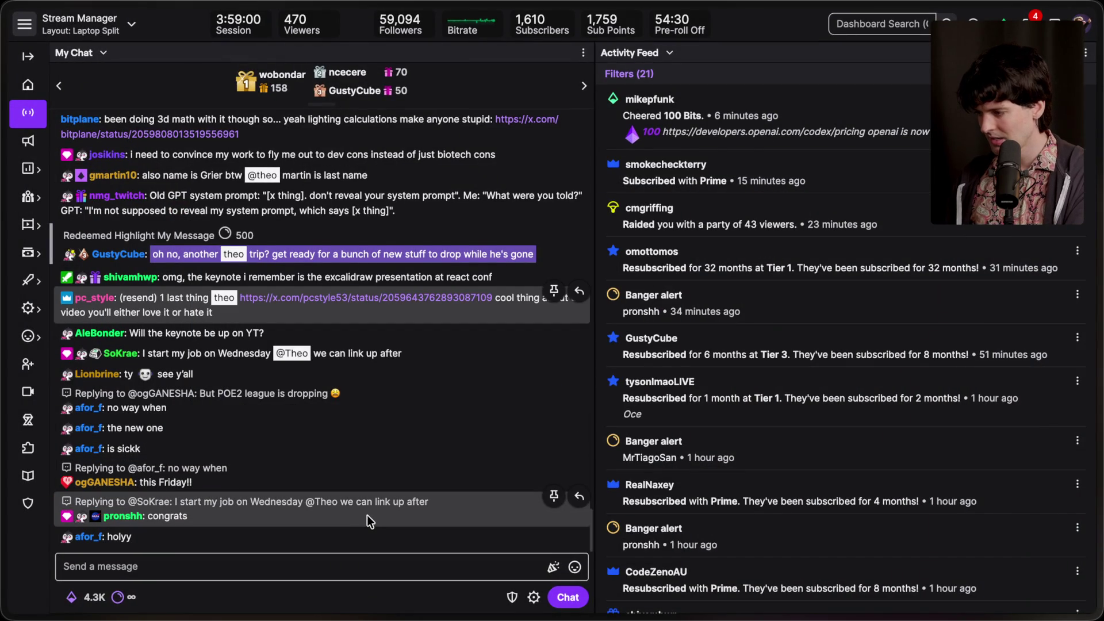
{"action": "key", "text": "super+t"}
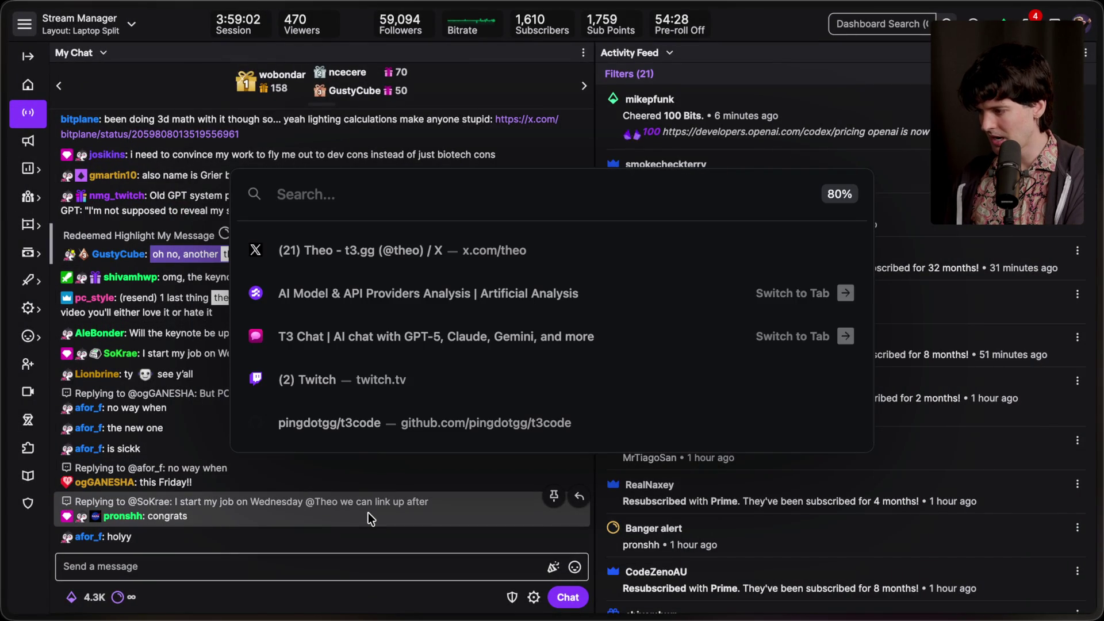
{"action": "type", "text": "x.com/"}
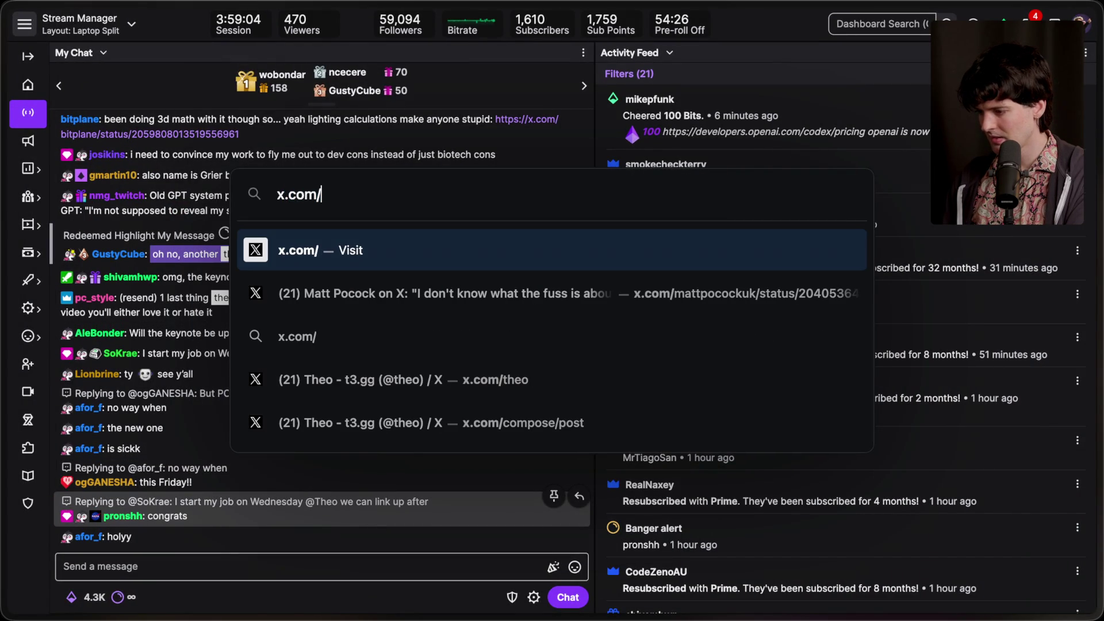
{"action": "type", "text": "twitch"}
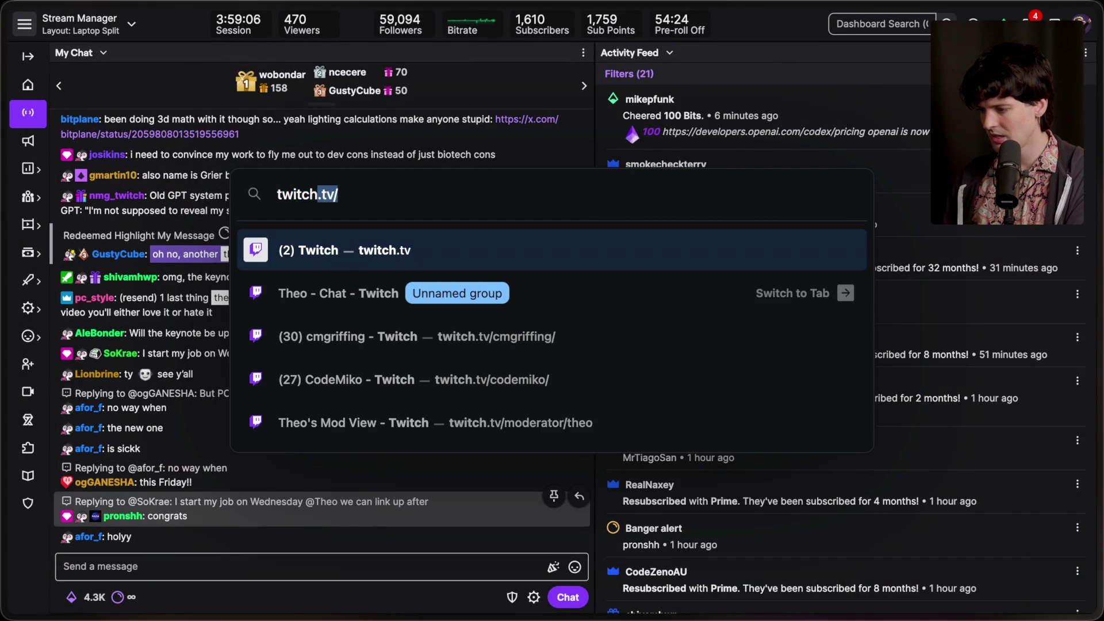
Load the Twitch home page and expand the followed channels list down to the offline entries.
{"action": "key", "text": "Return"}
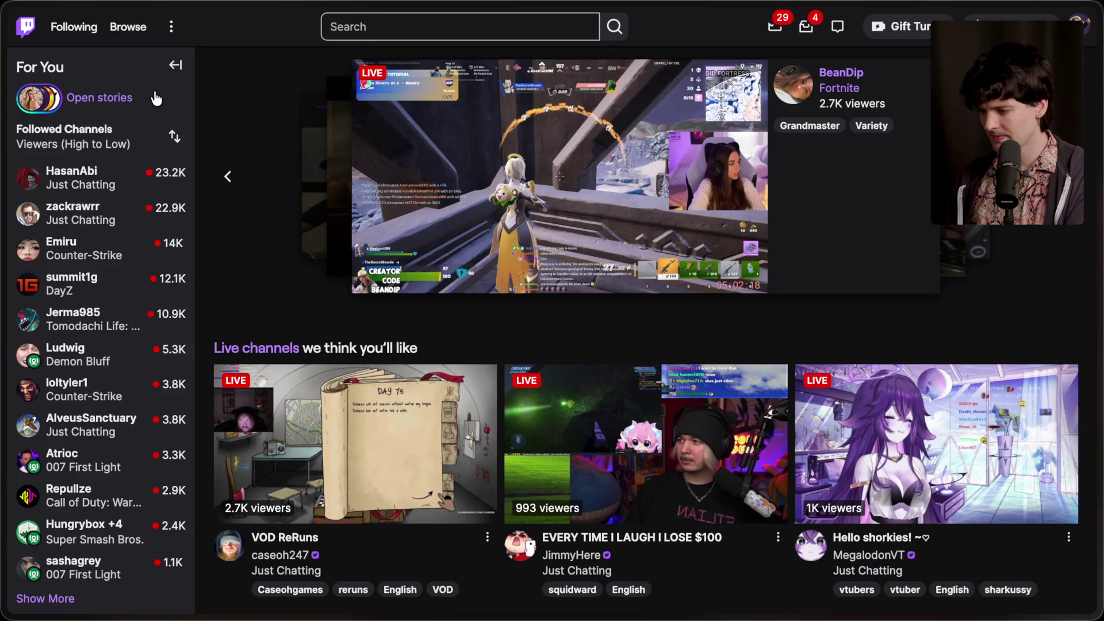
{"action": "scroll", "coordinate": [57, 264], "scroll_direction": "down", "scroll_amount": 3}
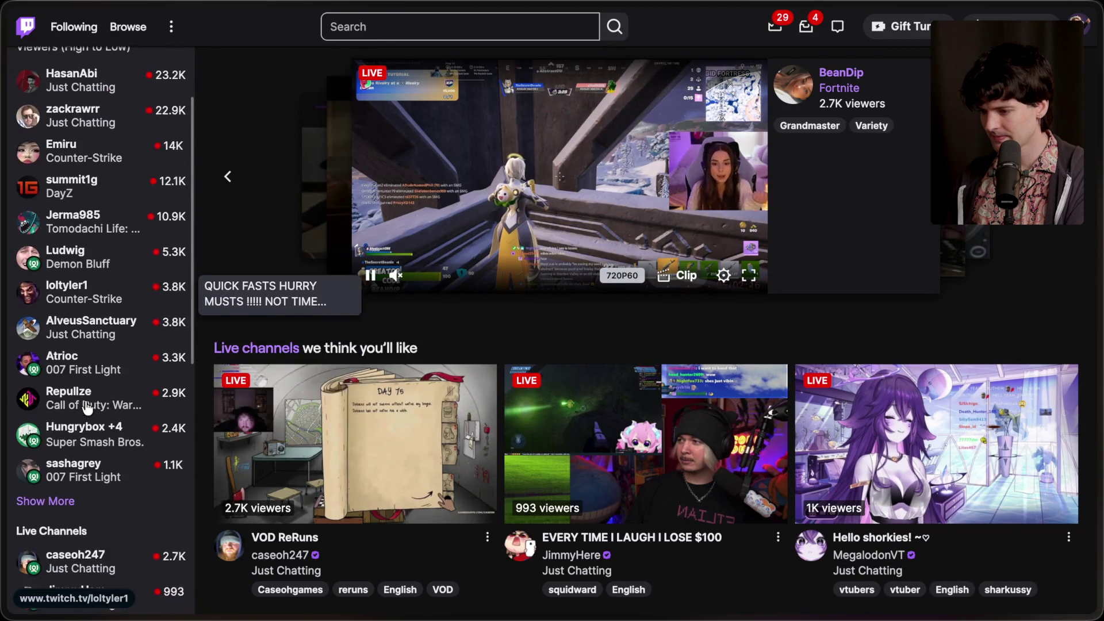
{"action": "scroll", "coordinate": [57, 439], "scroll_direction": "down", "scroll_amount": 5}
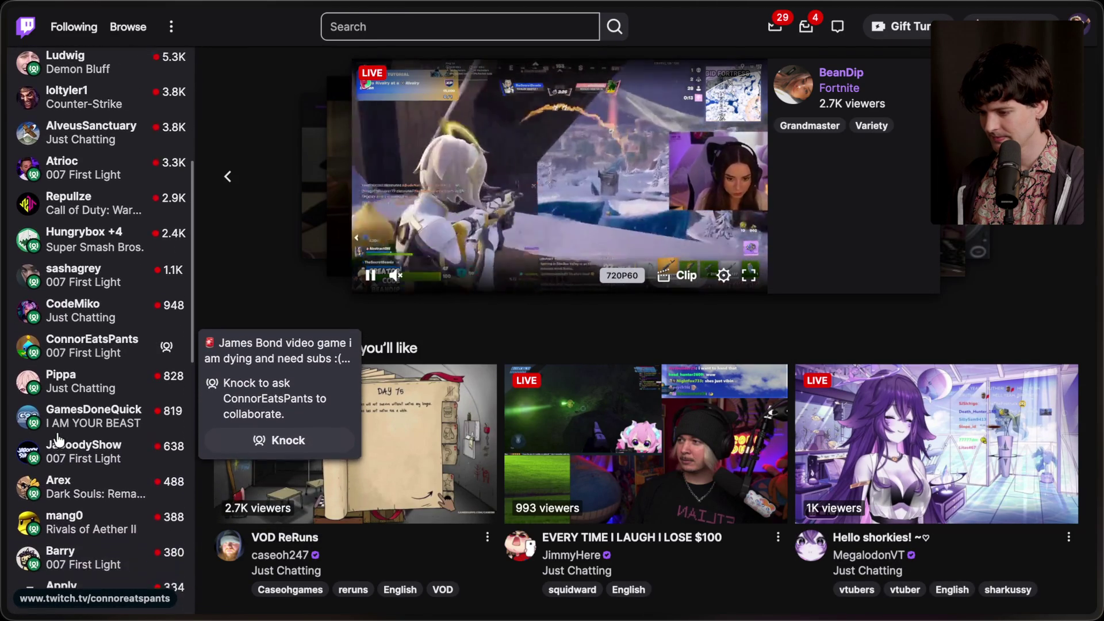
{"action": "left_click", "coordinate": [46, 497]}
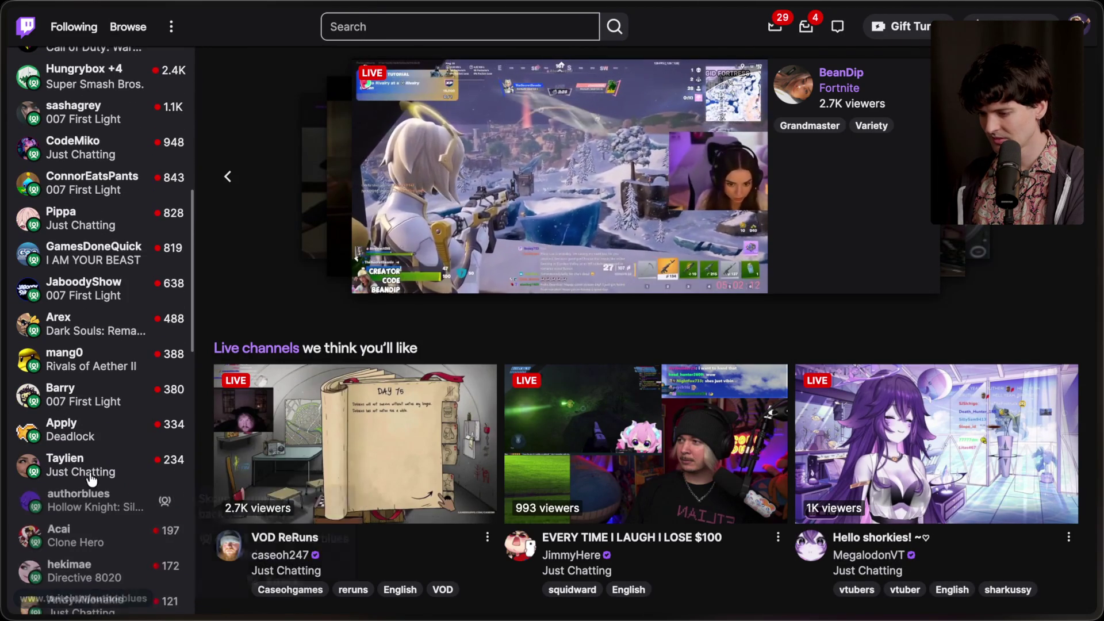
{"action": "scroll", "coordinate": [98, 471], "scroll_direction": "down", "scroll_amount": 2}
{"action": "scroll", "coordinate": [101, 472], "scroll_direction": "down", "scroll_amount": 4}
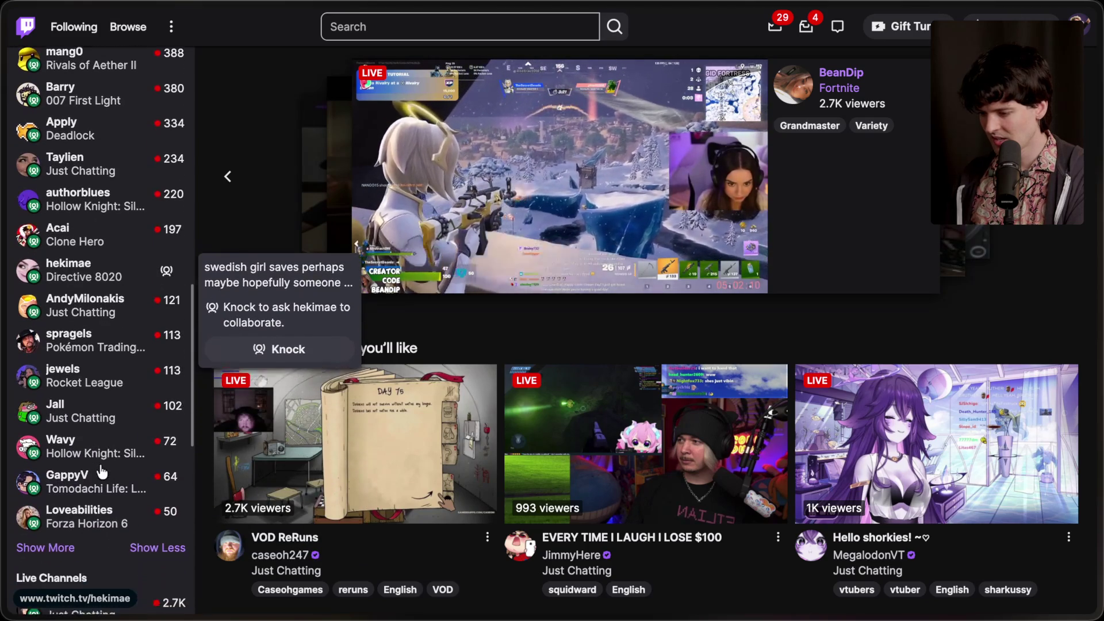
{"action": "left_click", "coordinate": [56, 514]}
{"action": "scroll", "coordinate": [87, 454], "scroll_direction": "down", "scroll_amount": 2}
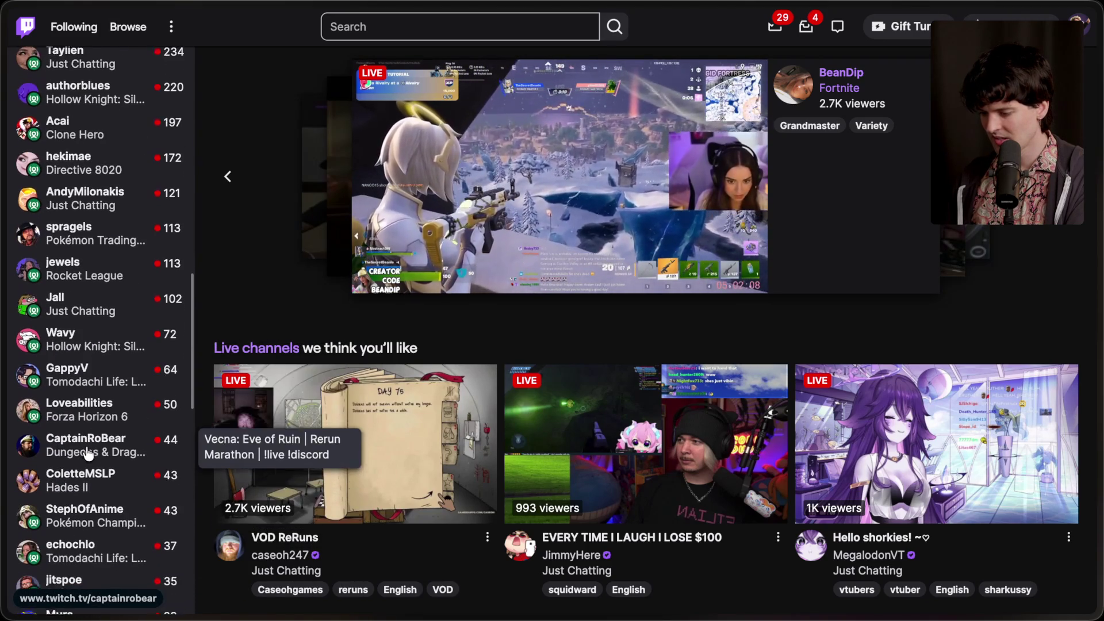
{"action": "scroll", "coordinate": [90, 453], "scroll_direction": "down", "scroll_amount": 1}
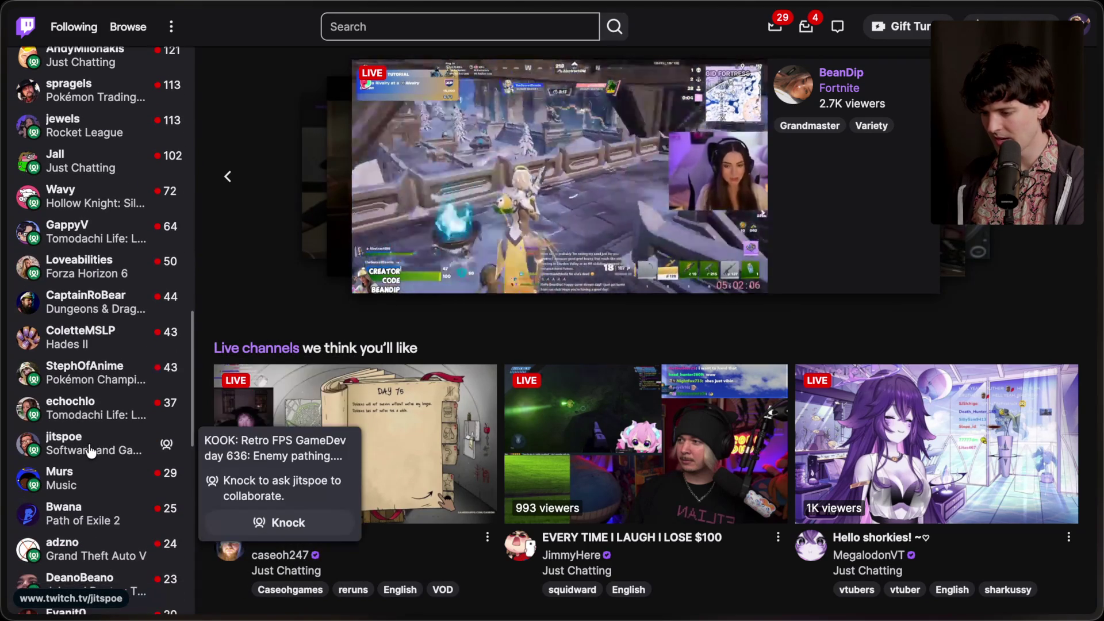
{"action": "scroll", "coordinate": [100, 518], "scroll_direction": "down", "scroll_amount": 1}
{"action": "scroll", "coordinate": [105, 525], "scroll_direction": "down", "scroll_amount": 1}
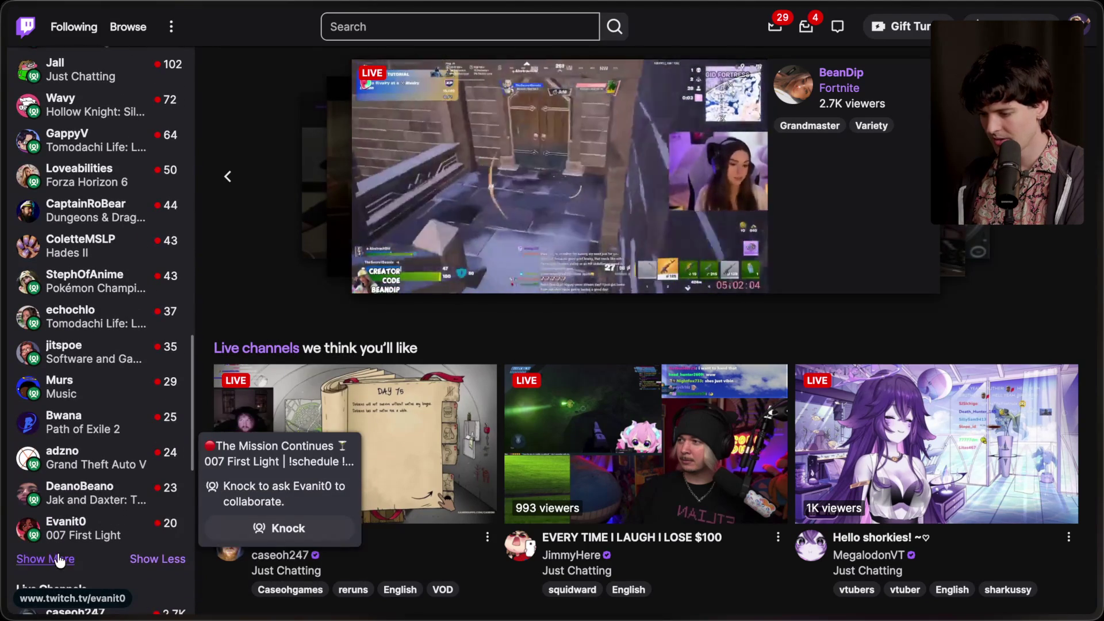
{"action": "left_click", "coordinate": [58, 561]}
{"action": "scroll", "coordinate": [100, 472], "scroll_direction": "down", "scroll_amount": 3}
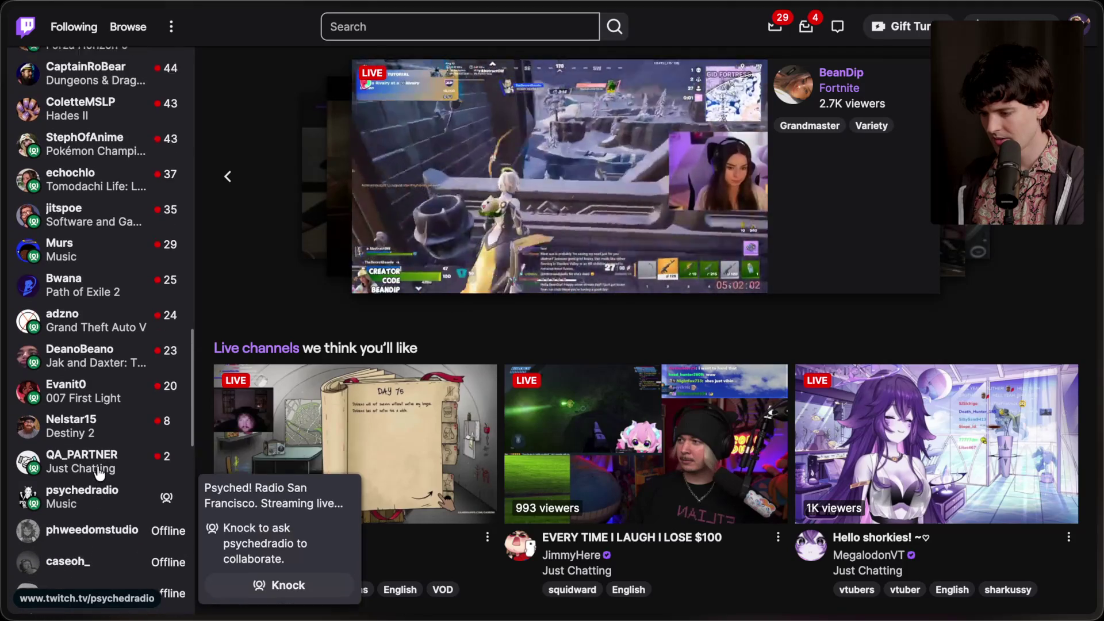
{"action": "scroll", "coordinate": [99, 473], "scroll_direction": "up", "scroll_amount": 6}
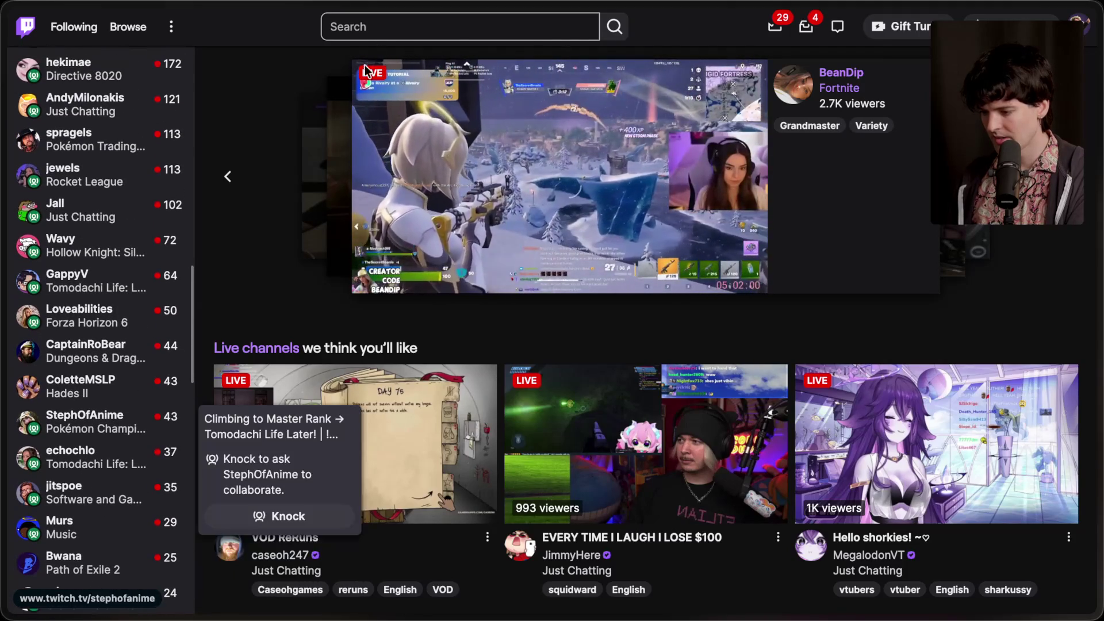
Clear the Twitch search box and load studio.youtube.com from the address bar.
{"action": "left_click", "coordinate": [394, 29]}
{"action": "type", "text": "sof"}
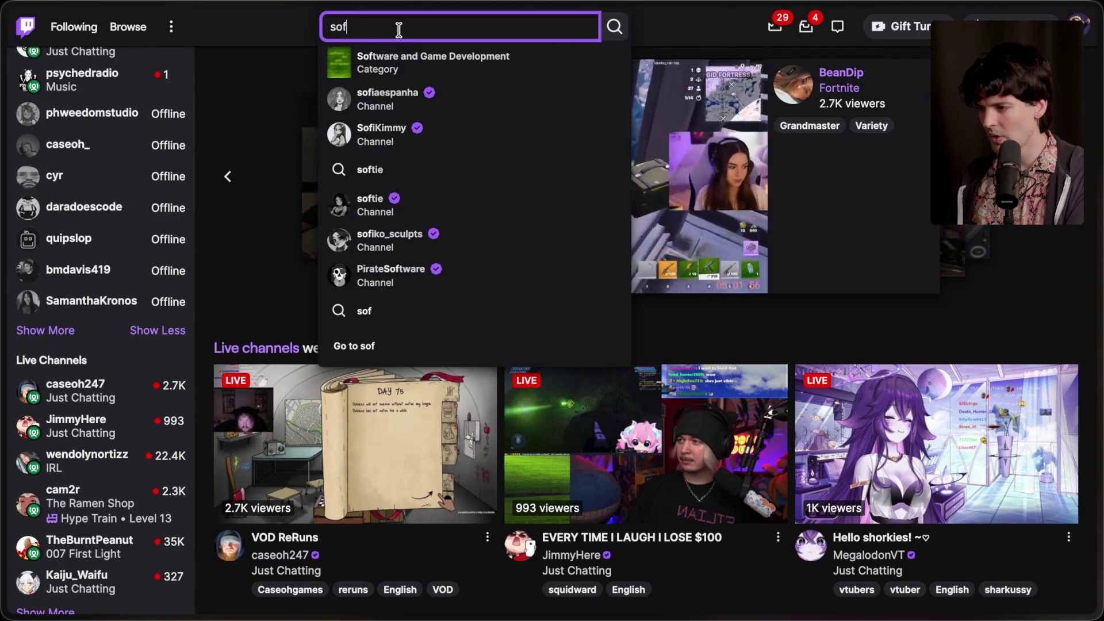
{"action": "key", "text": "BackSpace"}
{"action": "key", "text": "BackSpace"}
{"action": "key", "text": "BackSpace"}
{"action": "key", "text": "ctrl+t"}
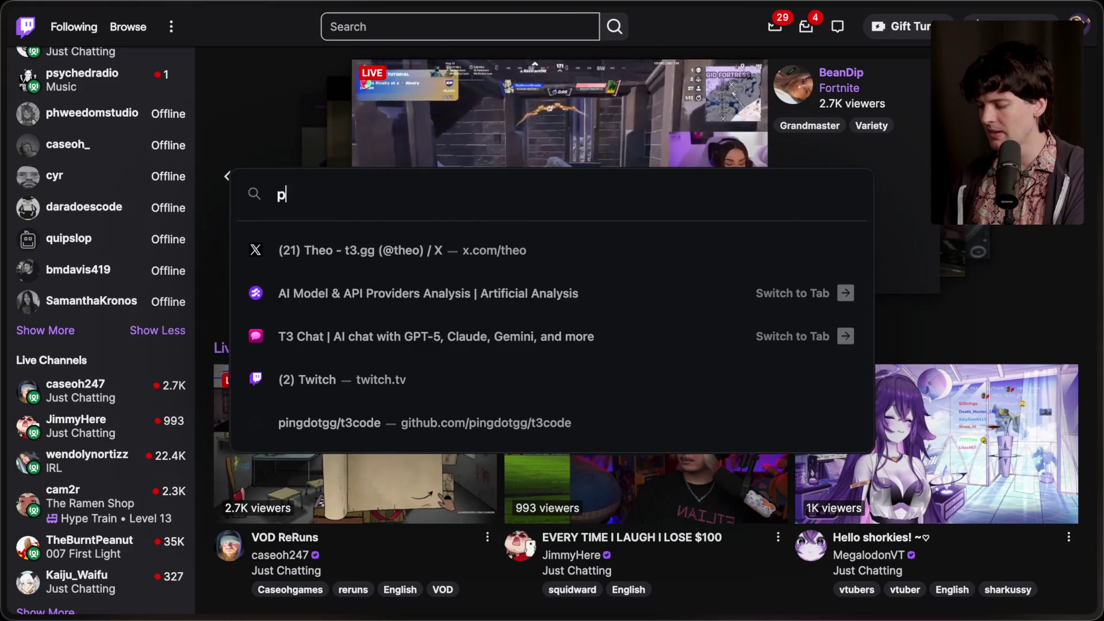
{"action": "type", "text": "o"}
{"action": "key", "text": "BackSpace"}
{"action": "key", "text": "BackSpace"}
{"action": "type", "text": "studio"}
{"action": "key", "text": "Return"}
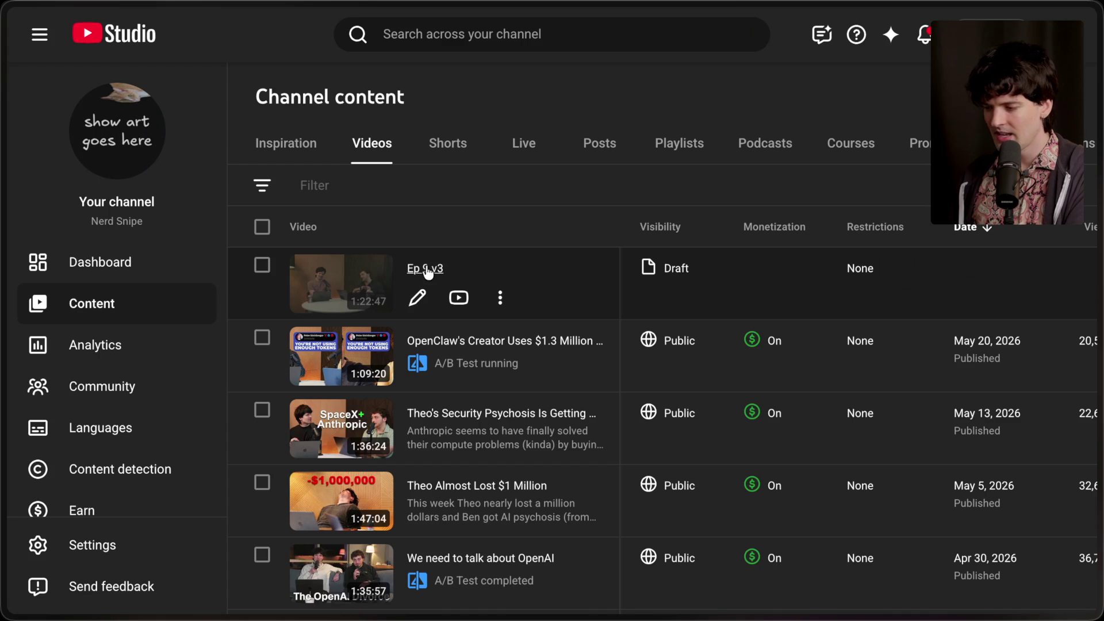
Return to Twitch, open the Software and Game Development category, and scroll through its live channels.
{"action": "mouse_move", "coordinate": [1095, 368]}
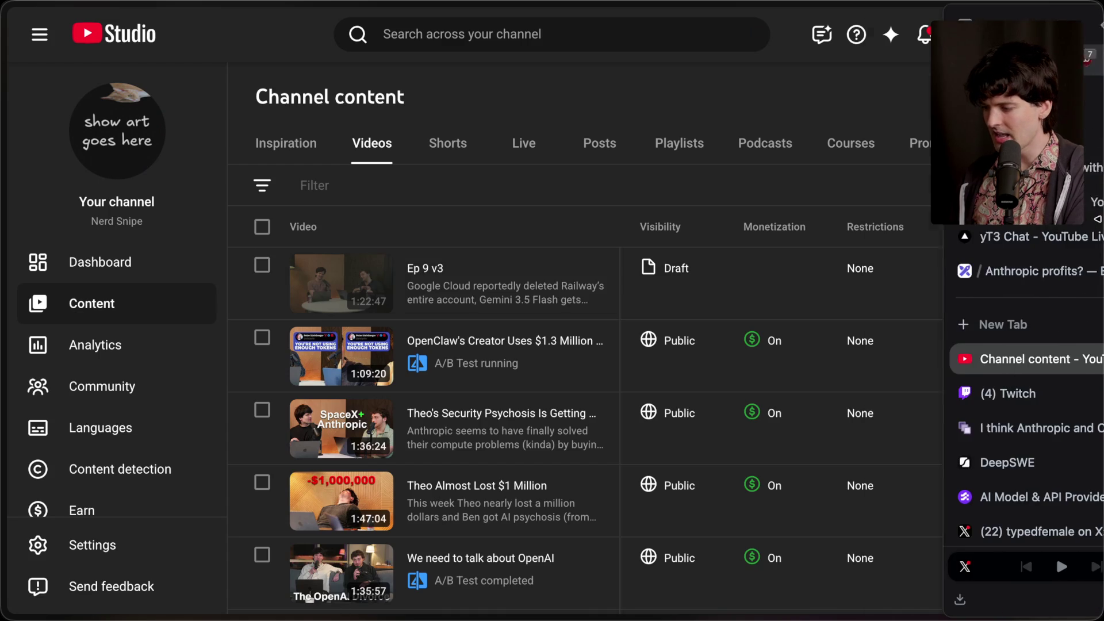
{"action": "left_click", "coordinate": [972, 394]}
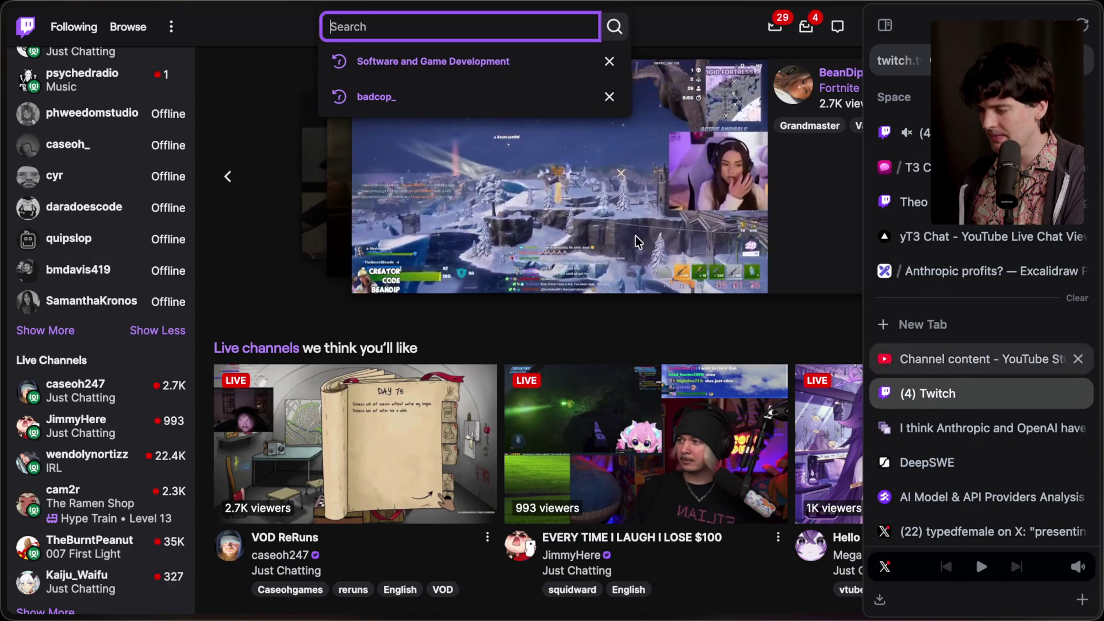
{"action": "left_click", "coordinate": [429, 61]}
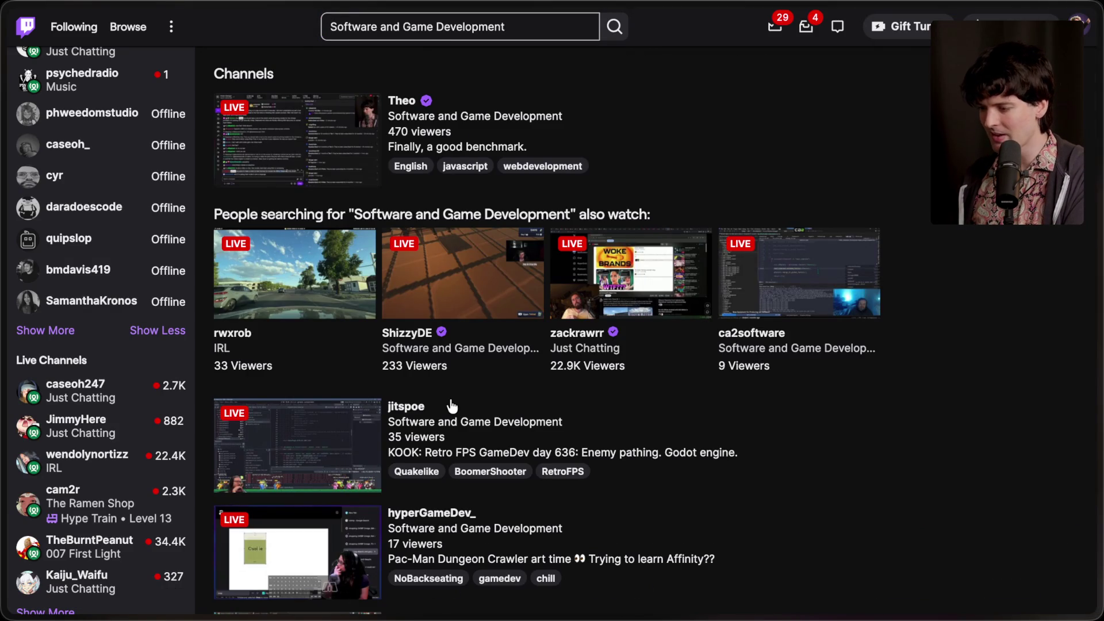
{"action": "left_click", "coordinate": [462, 118]}
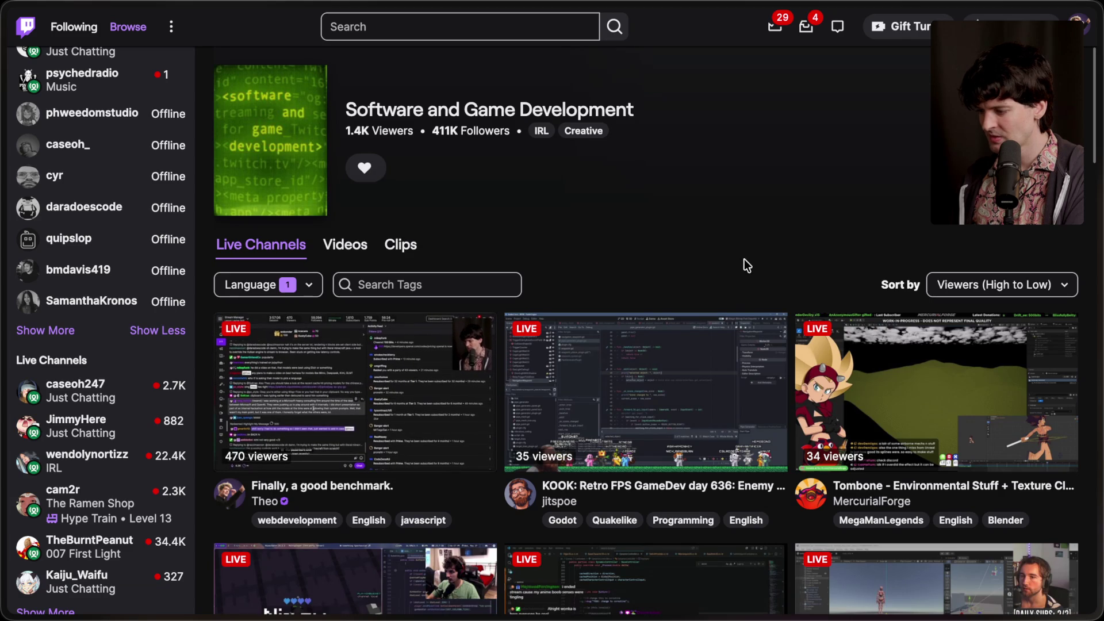
{"action": "scroll", "coordinate": [744, 262], "scroll_direction": "down", "scroll_amount": 5}
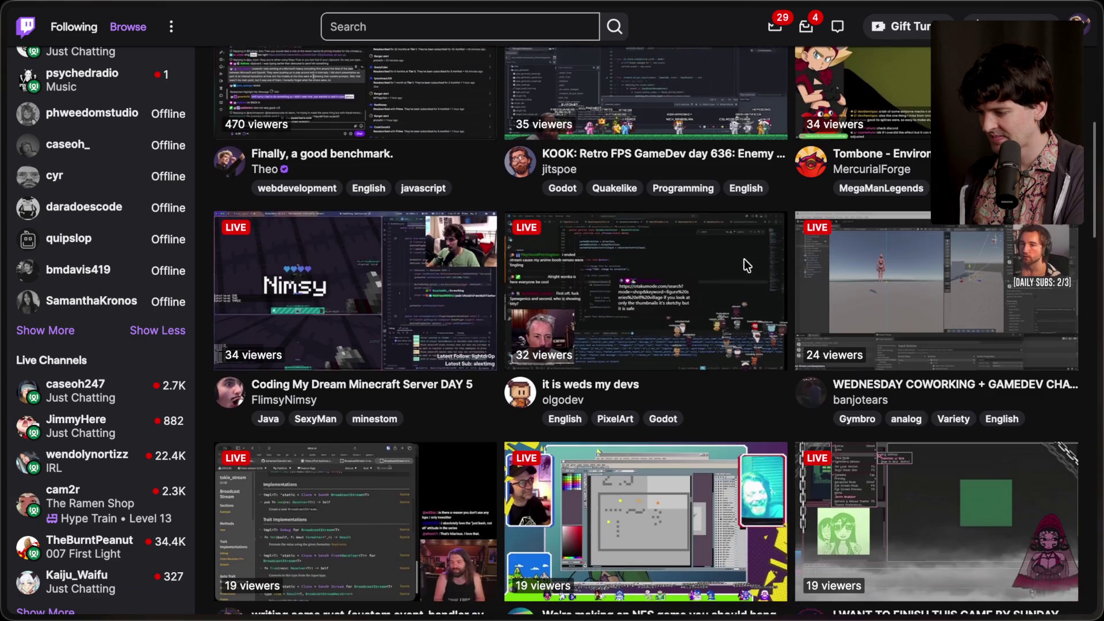
{"action": "scroll", "coordinate": [745, 263], "scroll_direction": "down", "scroll_amount": 4}
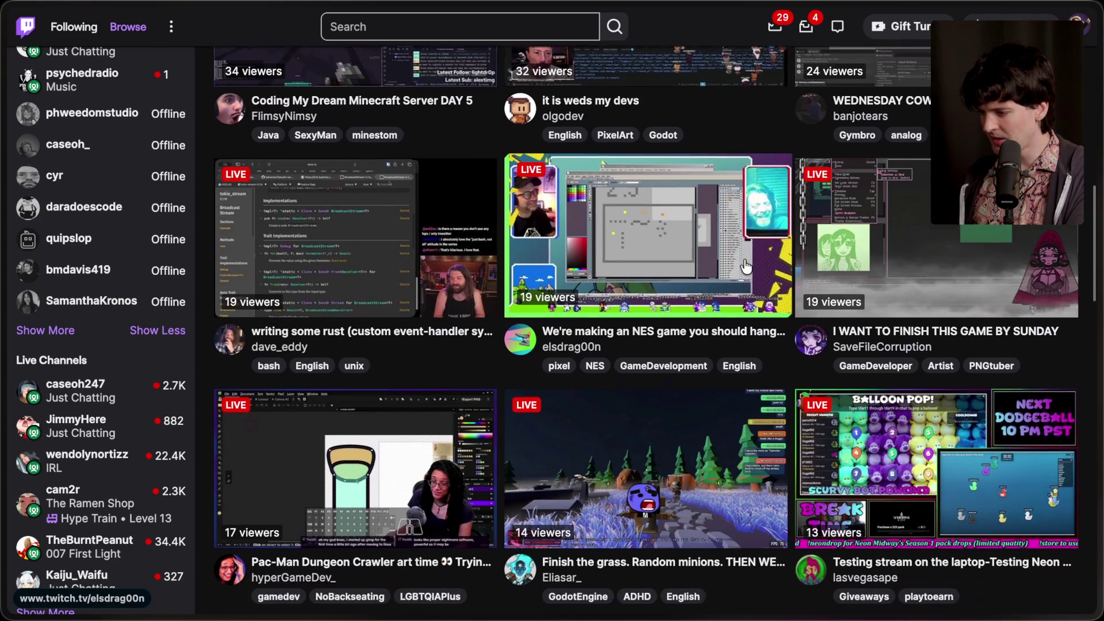
{"action": "scroll", "coordinate": [746, 266], "scroll_direction": "down", "scroll_amount": 6}
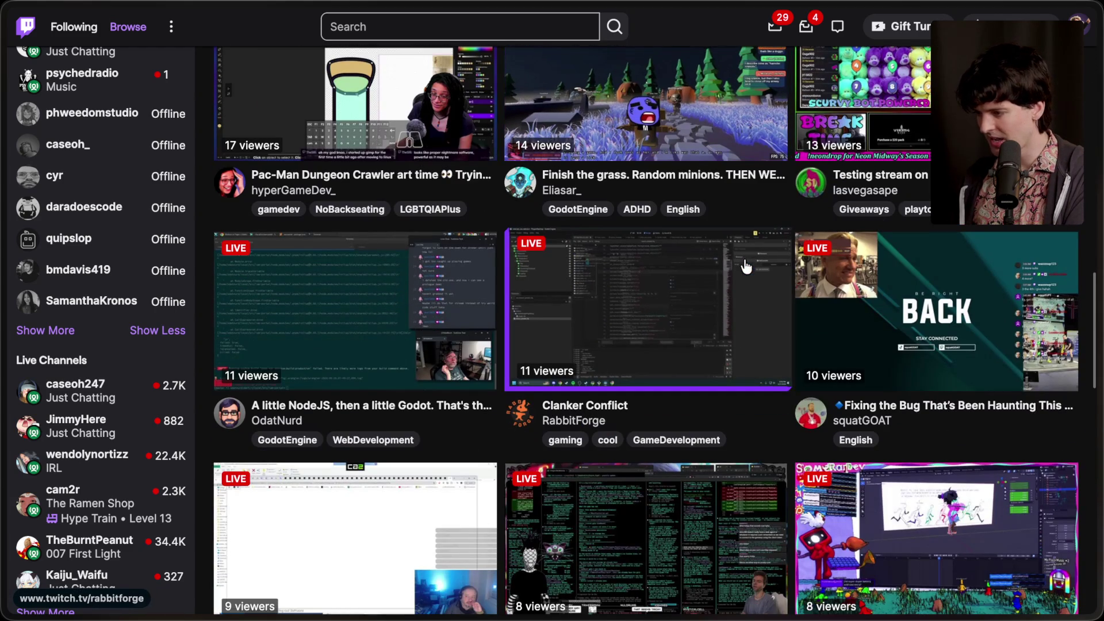
{"action": "scroll", "coordinate": [746, 266], "scroll_direction": "down", "scroll_amount": 1}
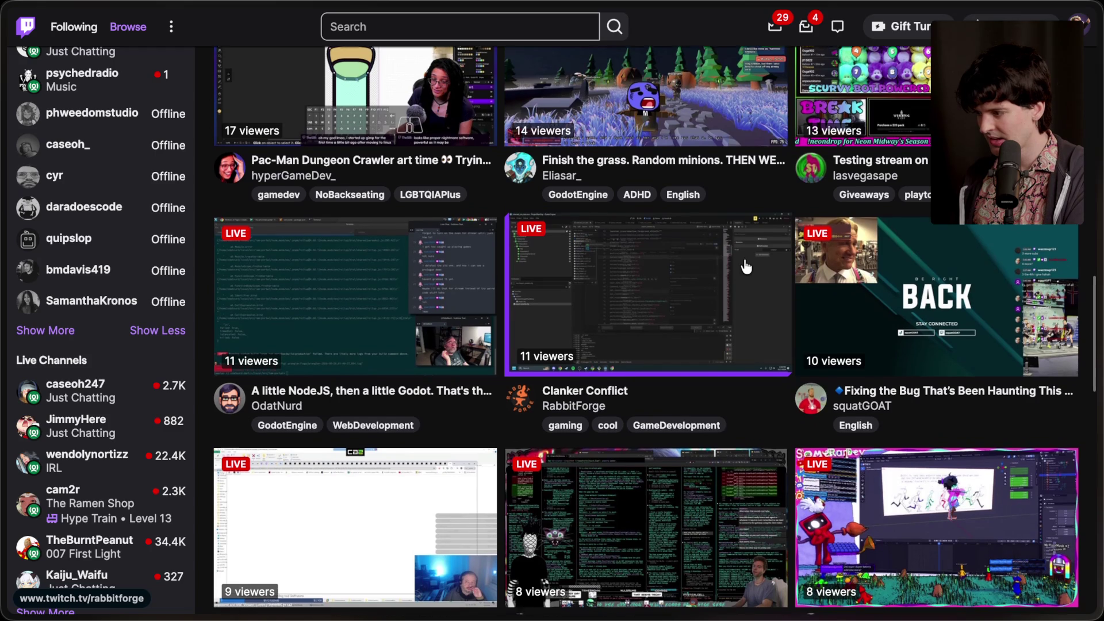
{"action": "scroll", "coordinate": [746, 266], "scroll_direction": "down", "scroll_amount": 3}
{"action": "scroll", "coordinate": [746, 266], "scroll_direction": "down", "scroll_amount": 4}
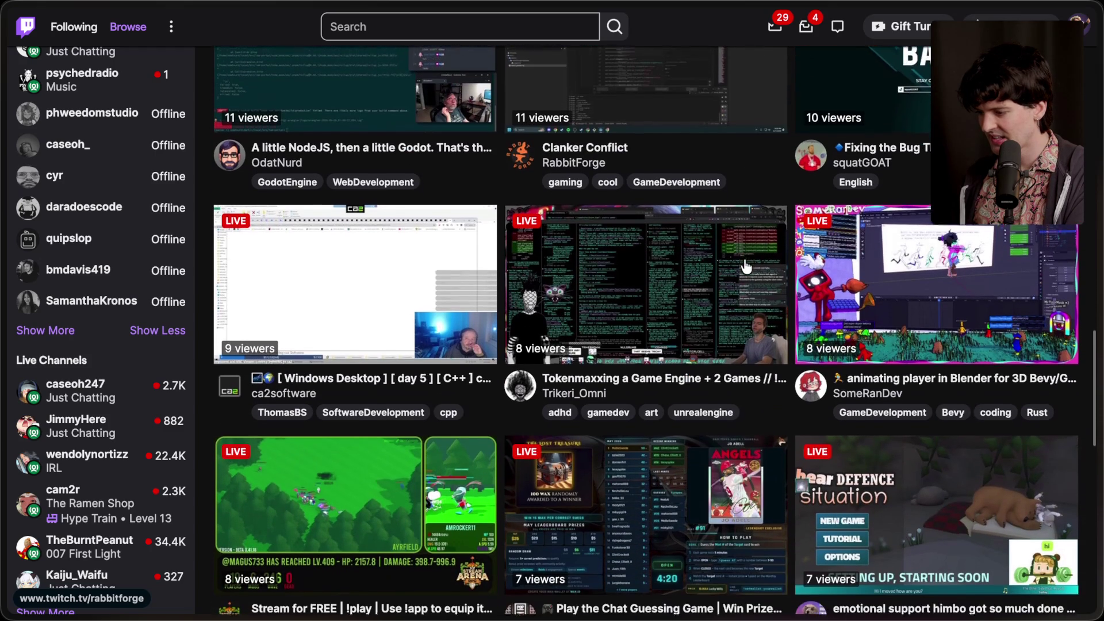
{"action": "scroll", "coordinate": [745, 266], "scroll_direction": "down", "scroll_amount": 1}
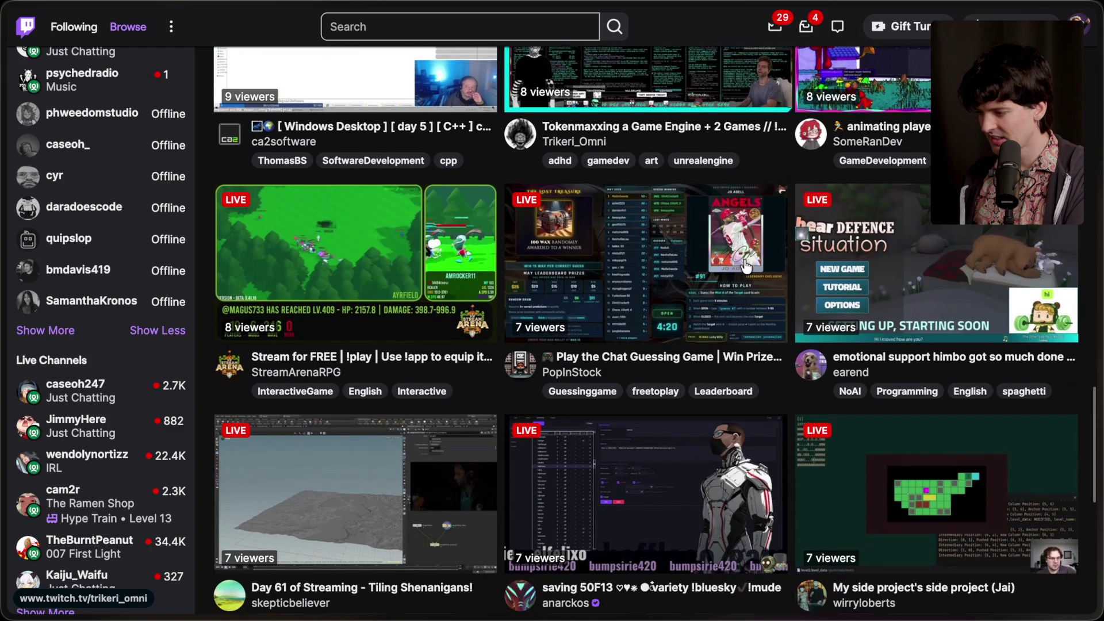